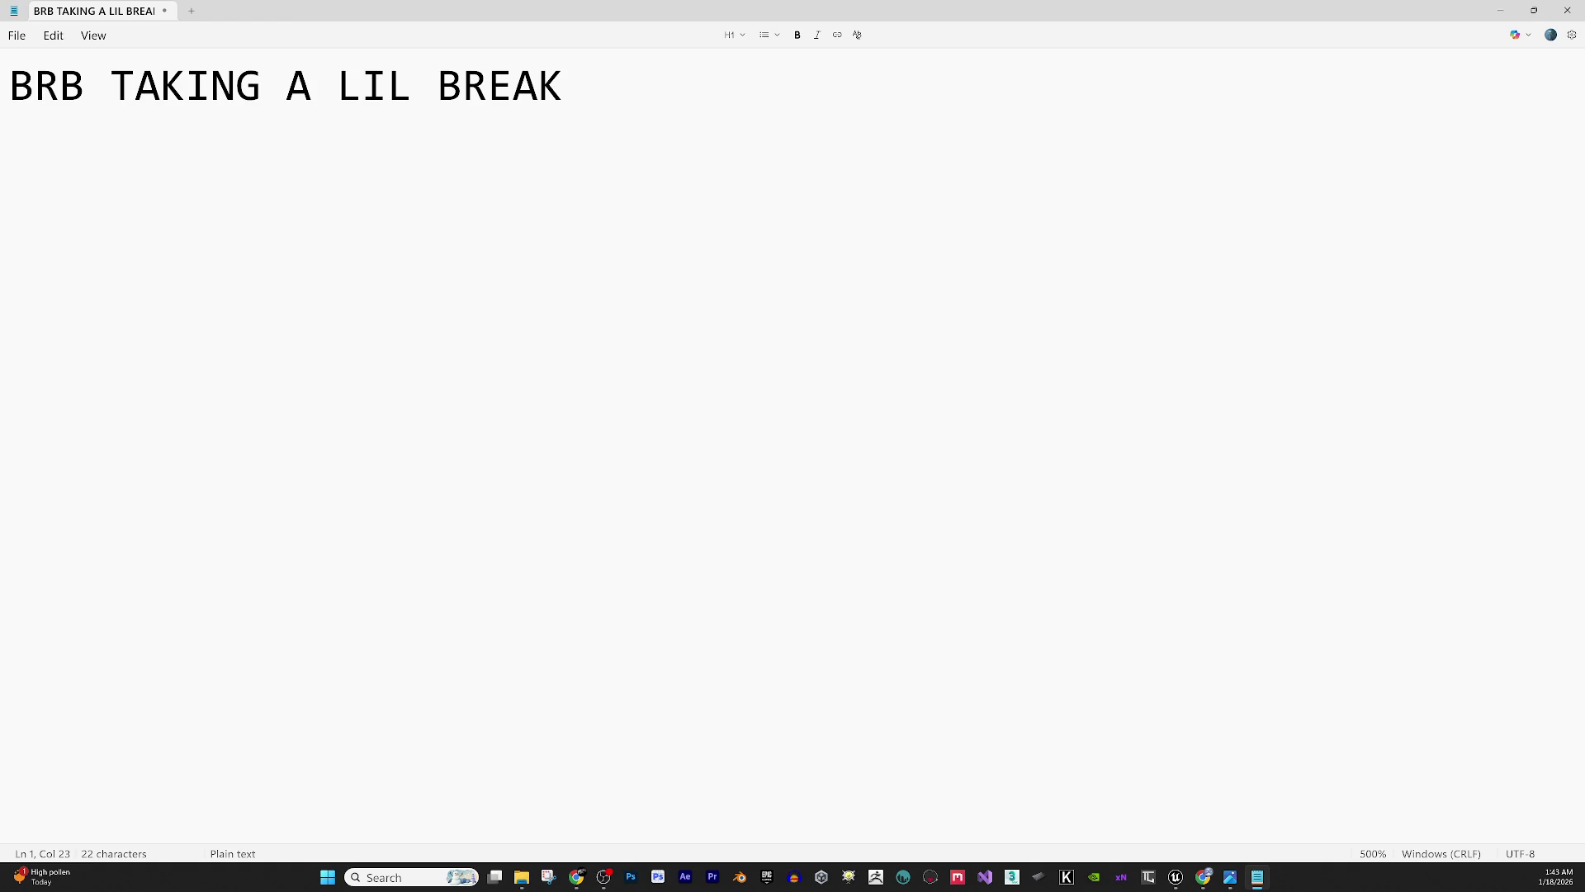
- Return to M_GrassShrub2 and connect the normal map's RGB to Normal
key("alt+Tab")
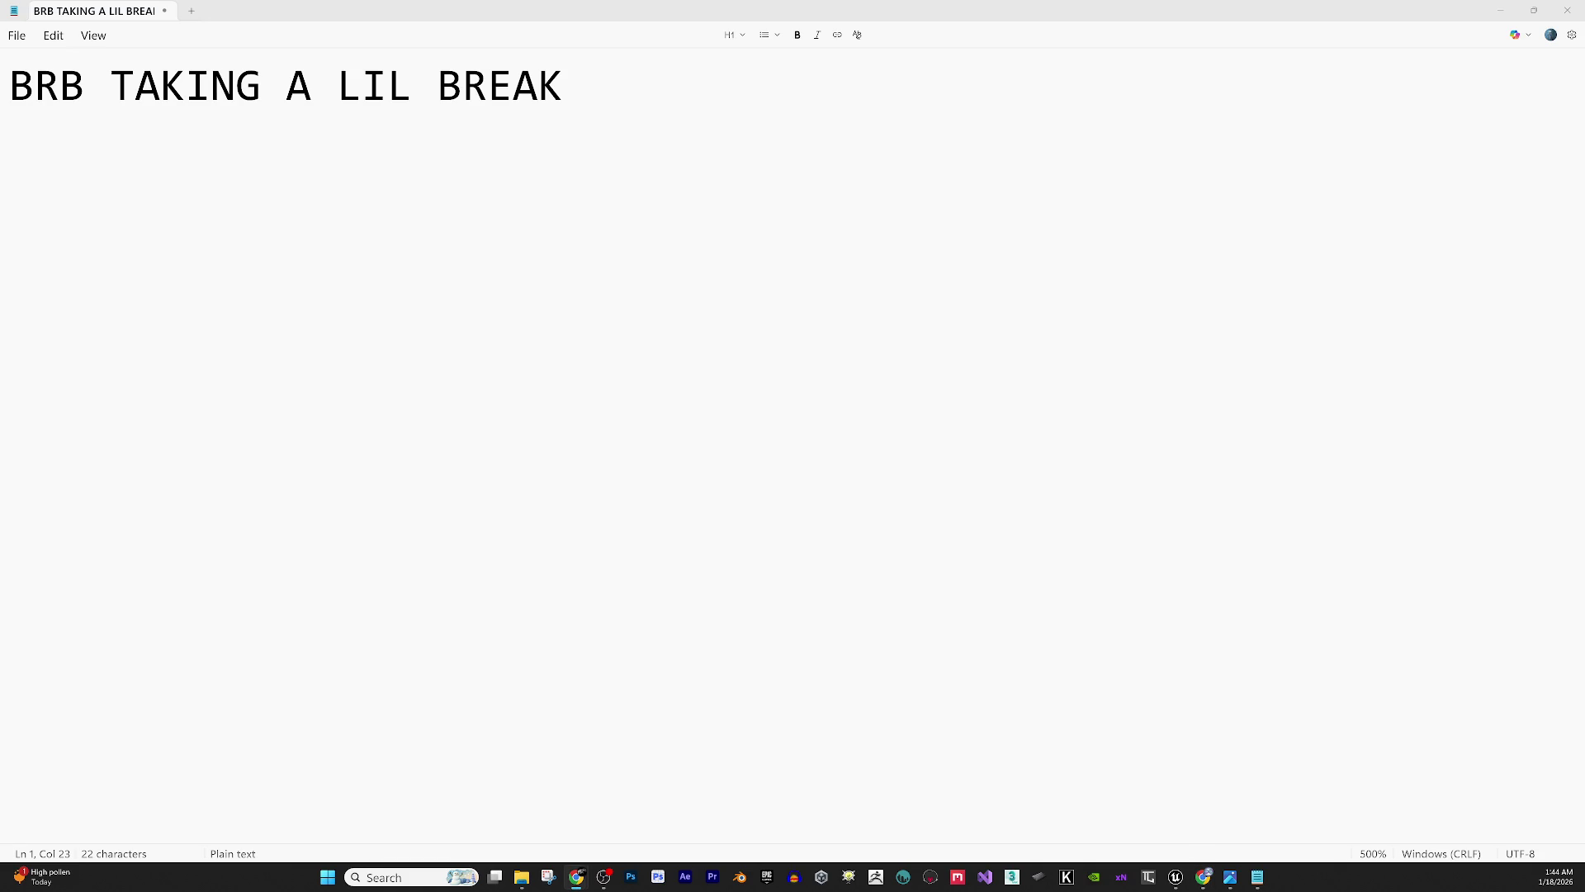
left_click(1566, 10)
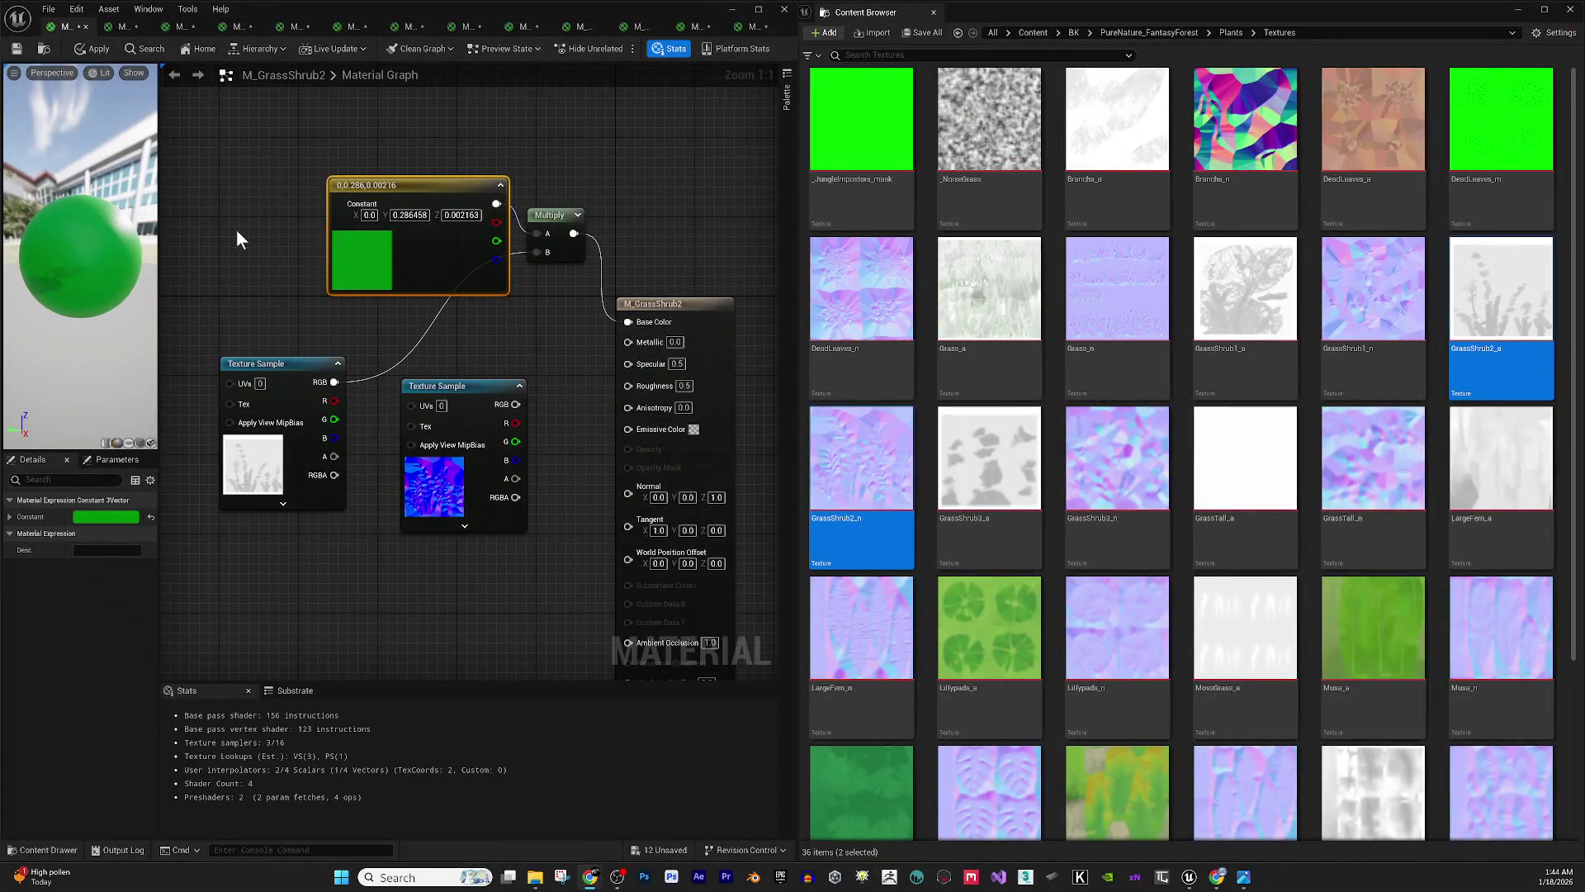
mouse_move(335, 456)
left_mouse_down()
mouse_move(313, 487)
mouse_move(360, 458)
mouse_move(626, 467)
left_mouse_up()
mouse_move(517, 403)
left_mouse_down()
mouse_move(578, 438)
mouse_move(613, 506)
mouse_move(626, 492)
left_mouse_up()
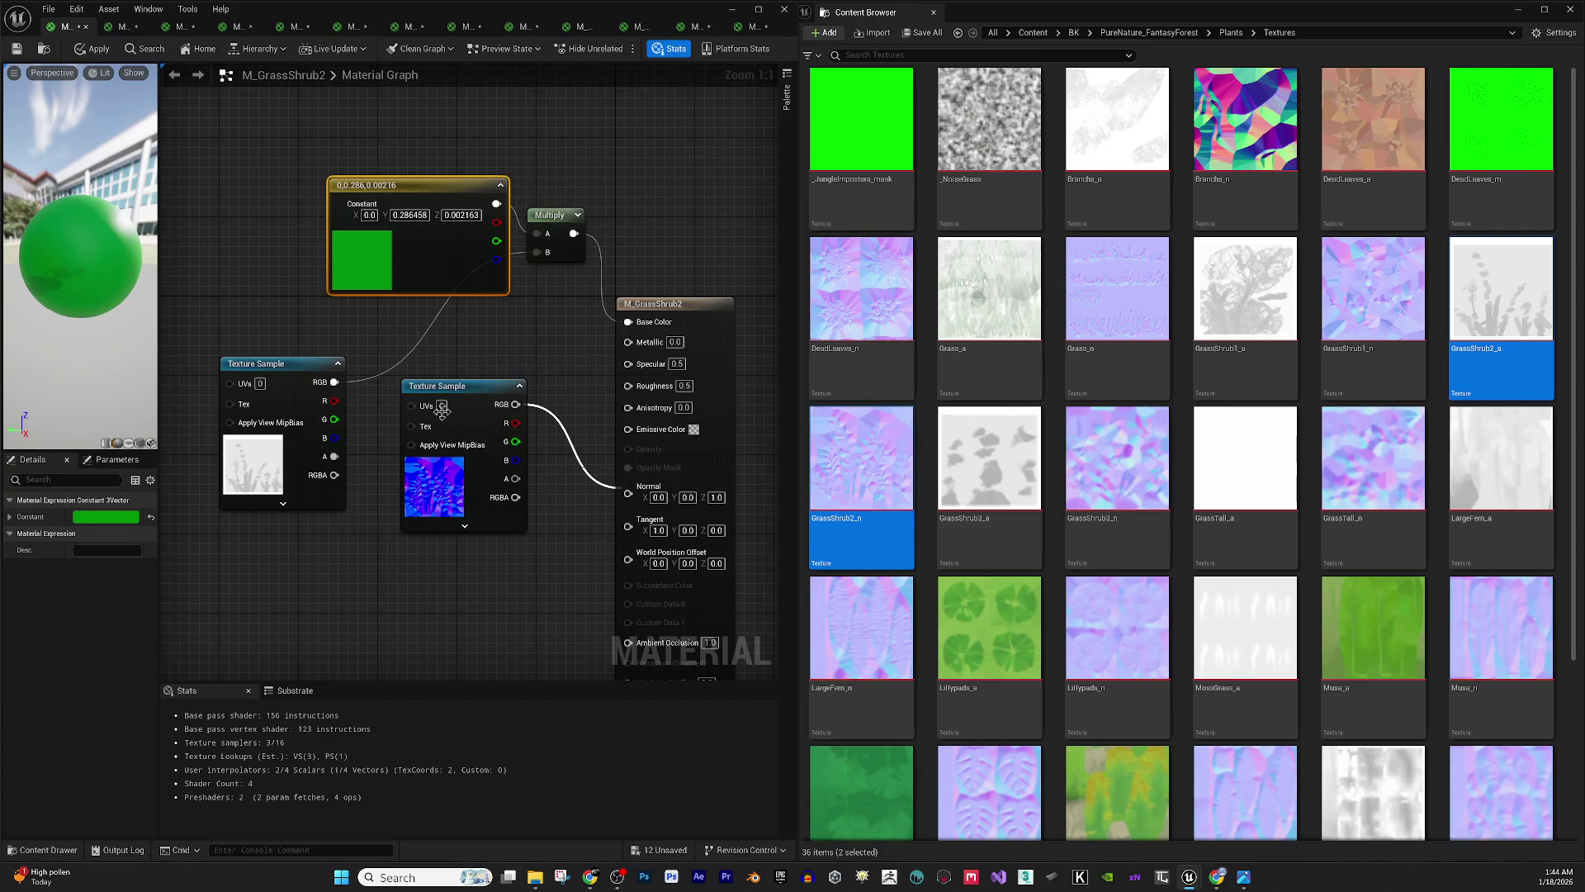
mouse_move(471, 392)
left_mouse_down()
mouse_move(429, 548)
mouse_move(448, 558)
mouse_move(628, 493)
left_mouse_up()
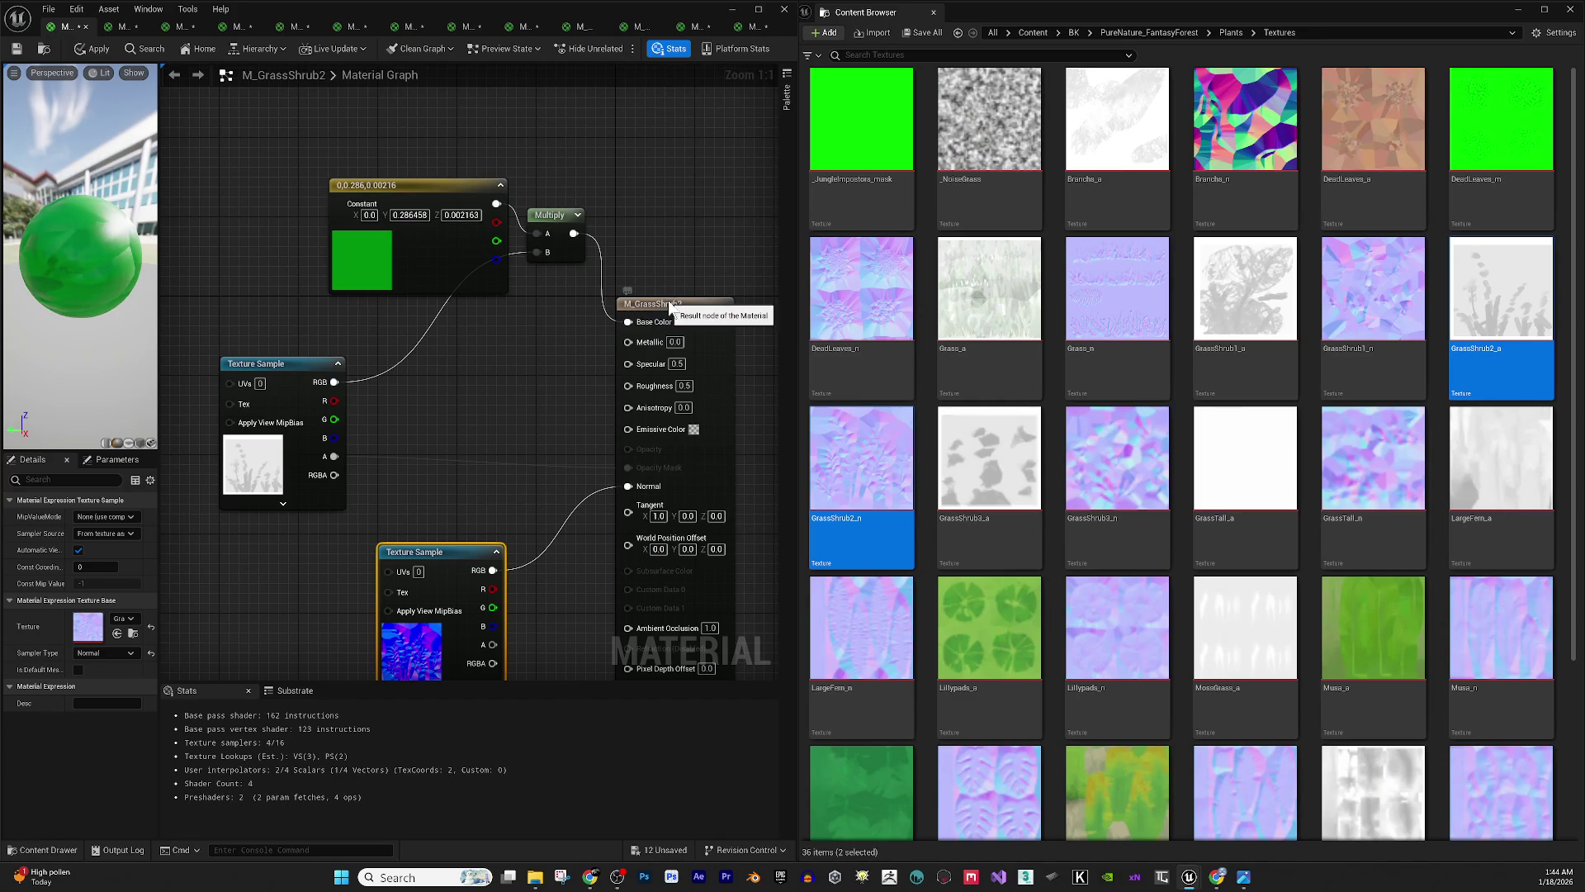
- Set the material's blend mode to Masked and Roughness to 0.7
left_click(632, 305)
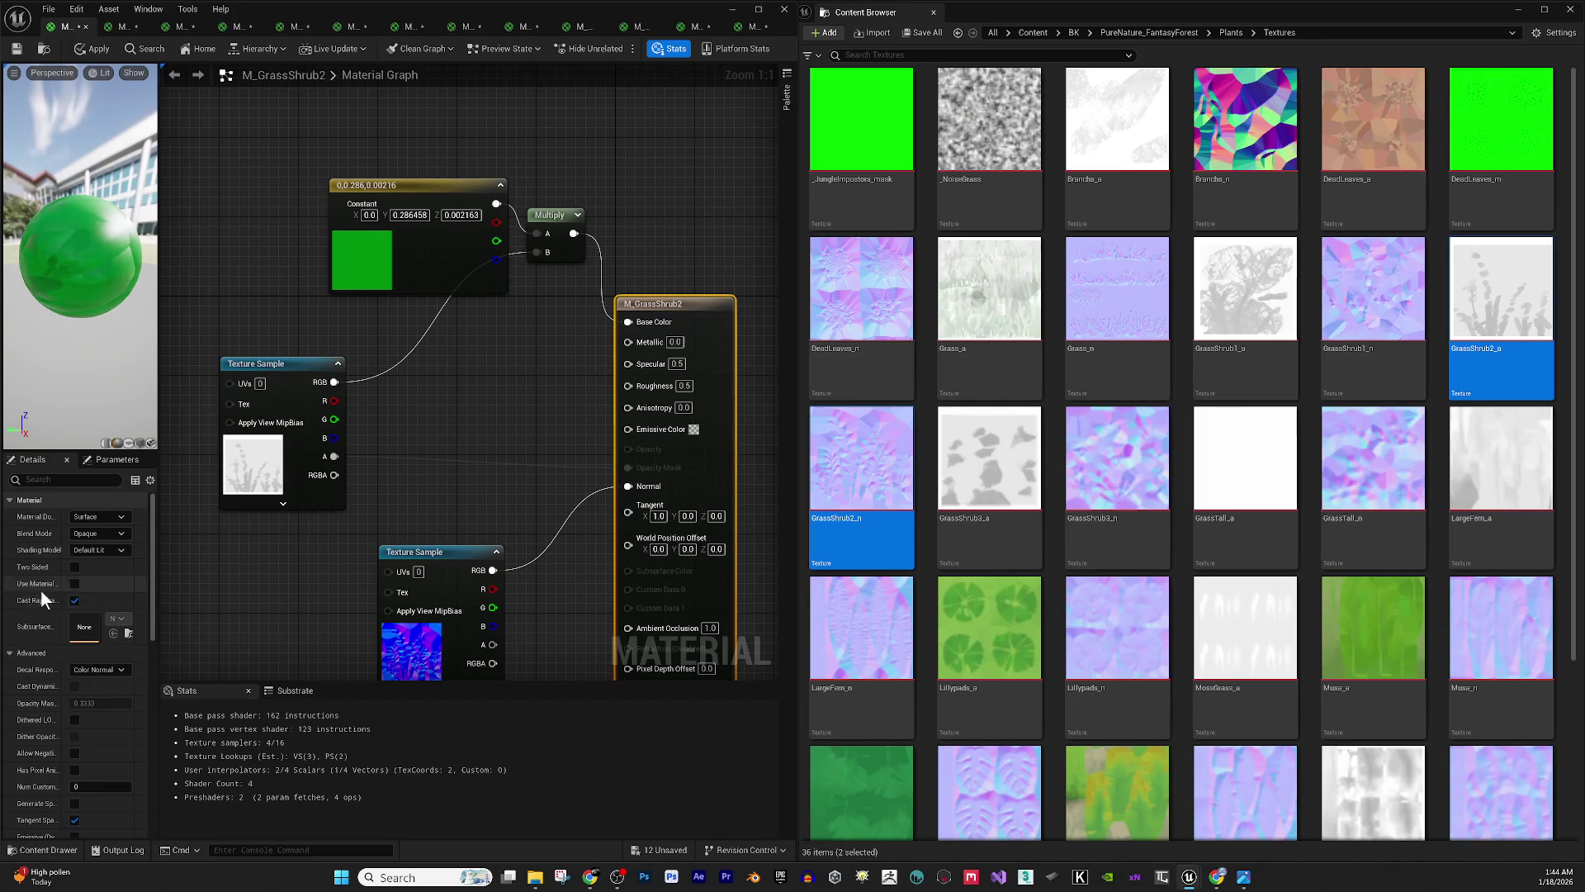
left_click(108, 535)
left_click(111, 557)
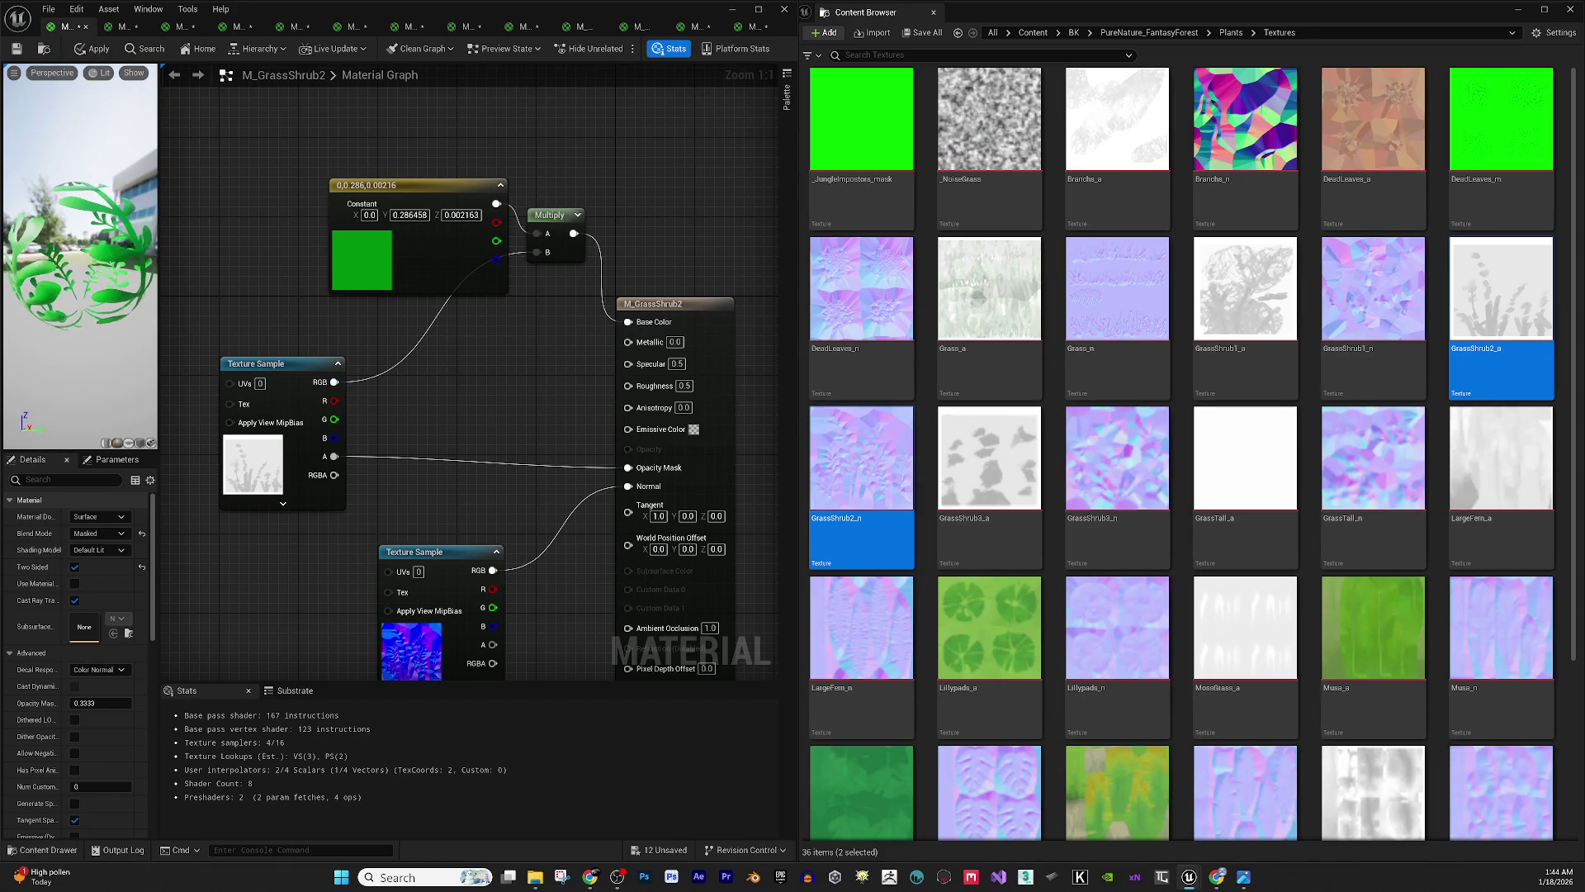
left_click(690, 386)
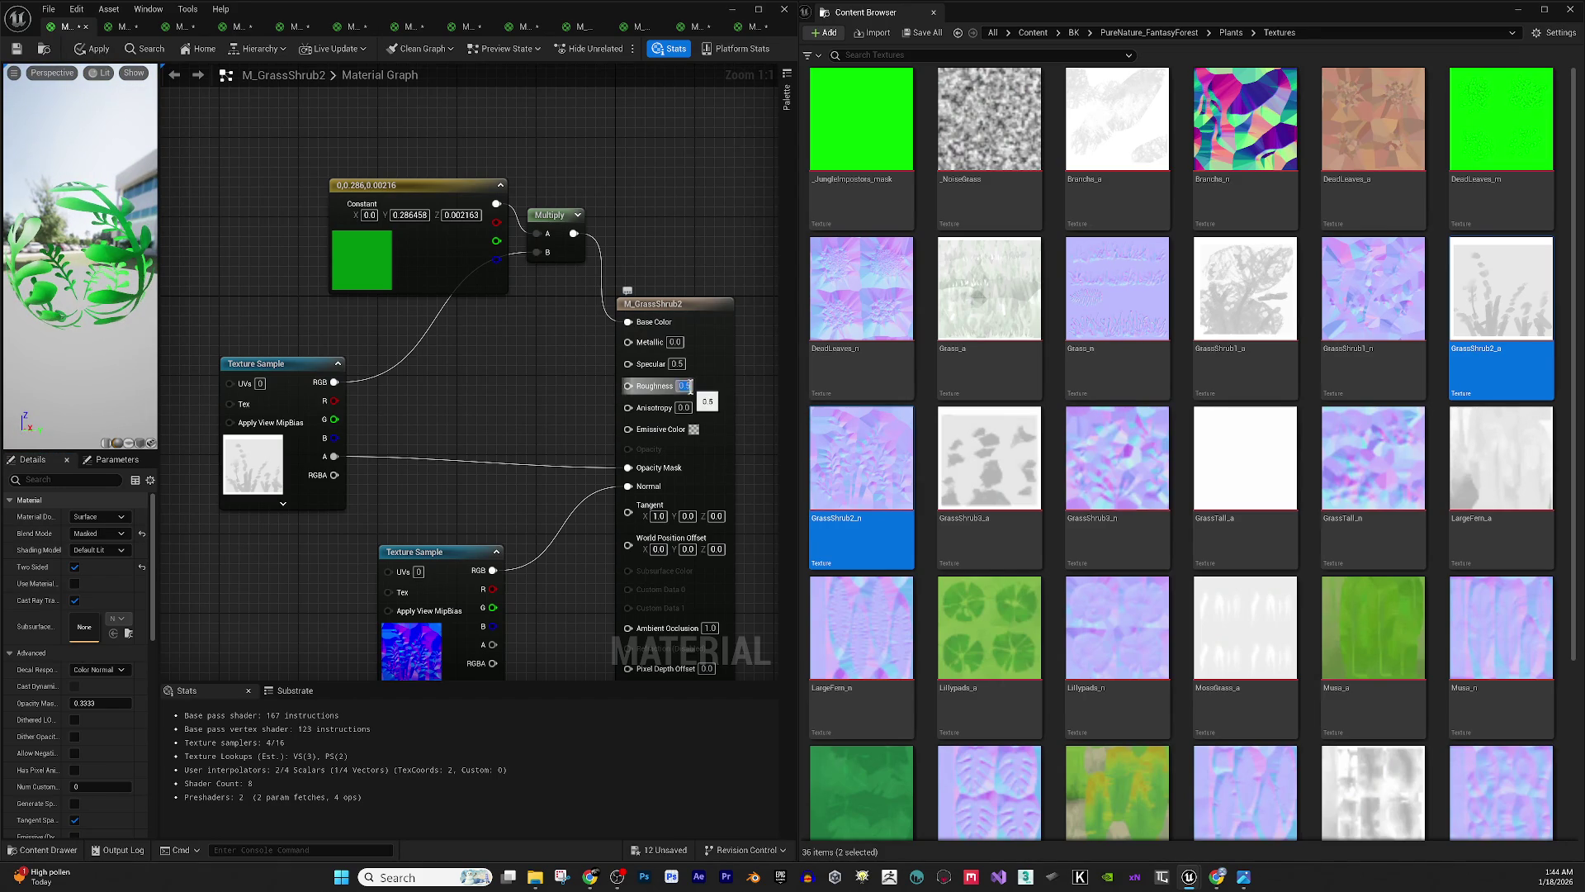
type("0.7")
key("Return")
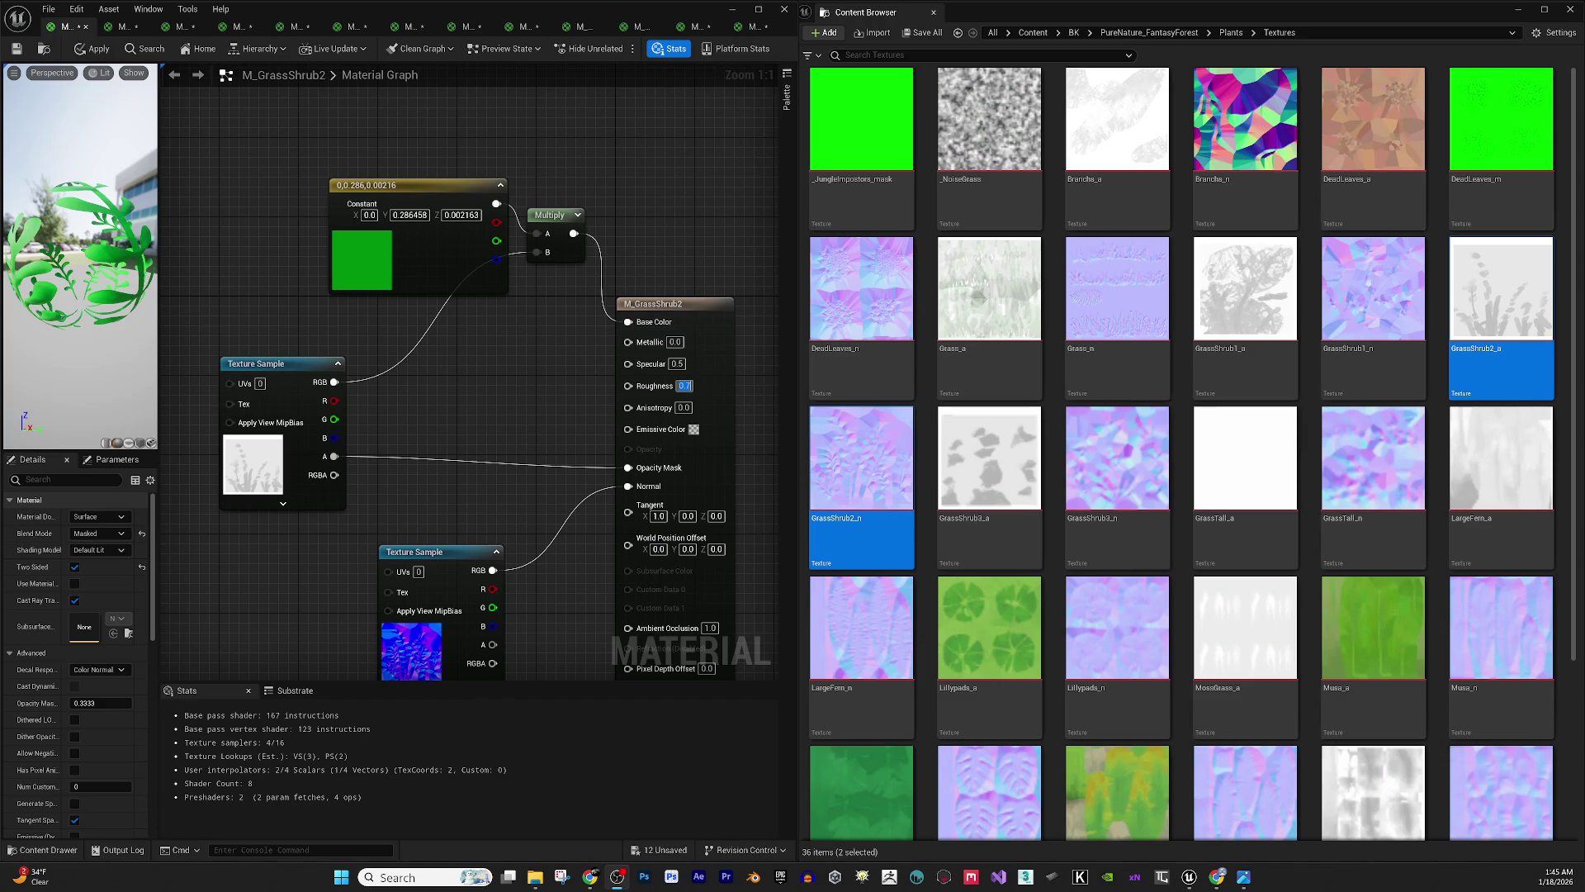
- Apply the M_GrassShrub2 changes and close its editor tab
key("alt+Tab")
left_click(96, 220)
left_click(95, 52)
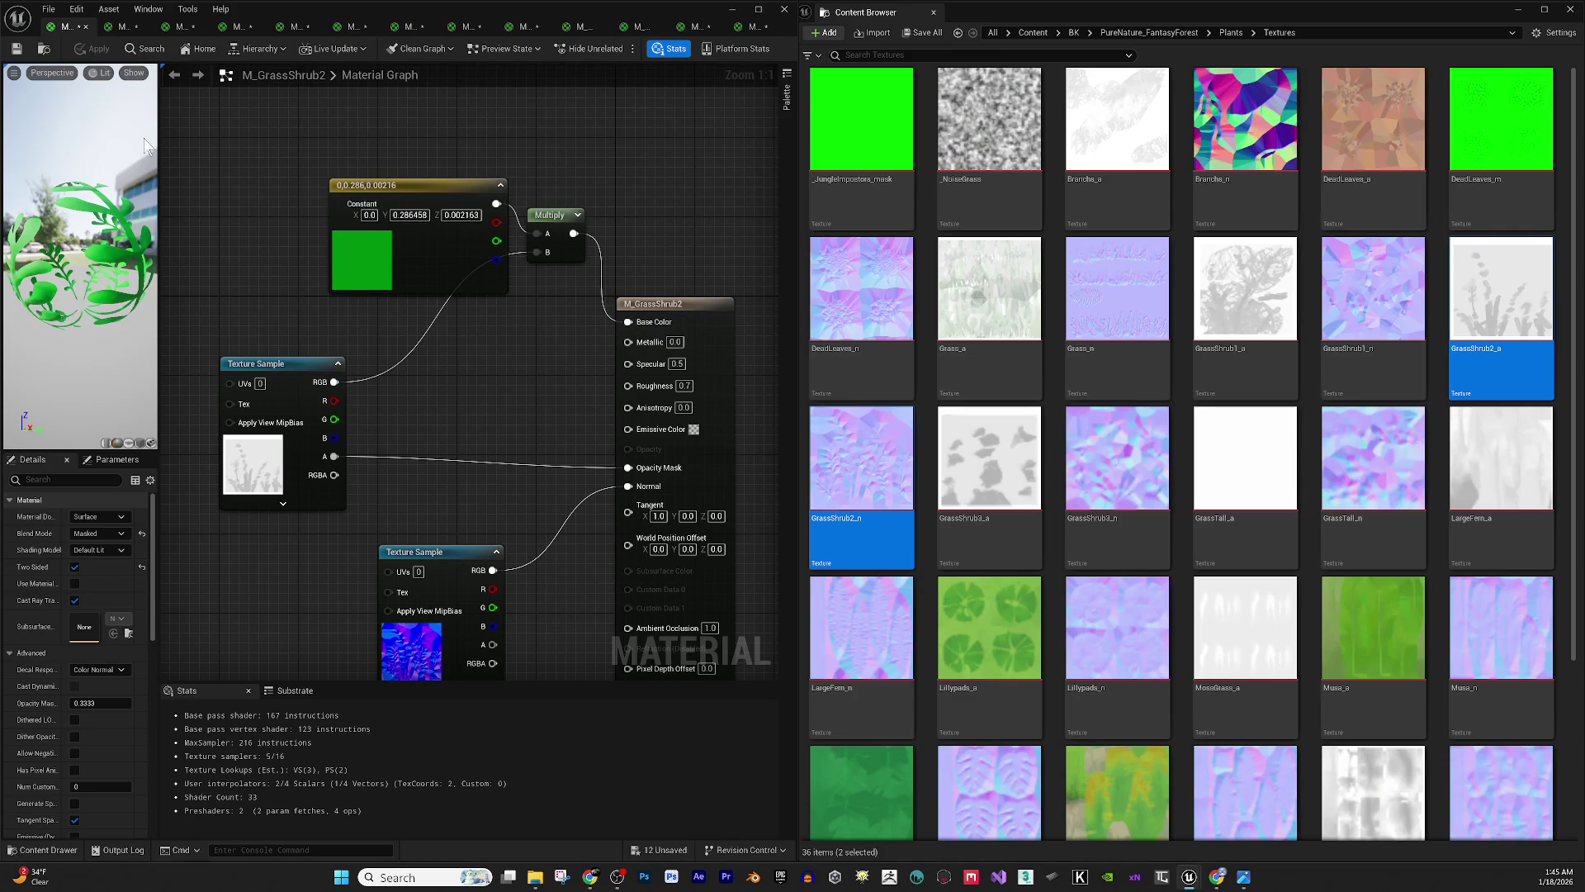
left_click(86, 27)
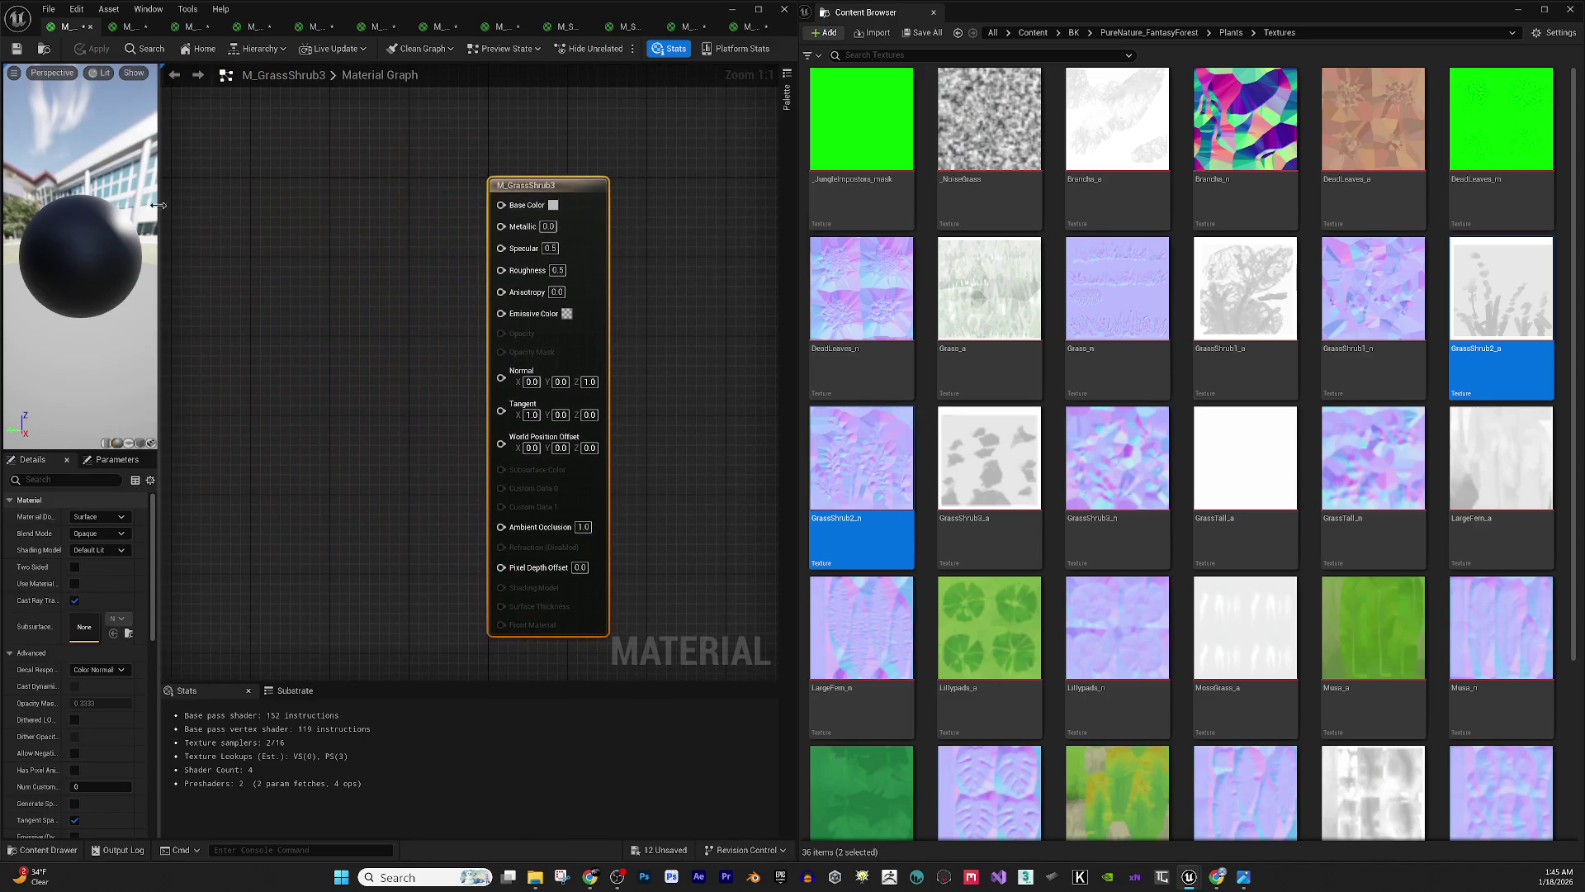
- Add the GrassShrub3_a and GrassShrub3_n textures to the M_GrassShrub3 graph
mouse_move(1139, 546)
left_click(961, 483)
left_click(1125, 466, "ctrl")
mouse_move(1124, 465)
left_mouse_down()
mouse_move(1098, 491)
mouse_move(297, 442)
mouse_move(290, 404)
left_mouse_up()
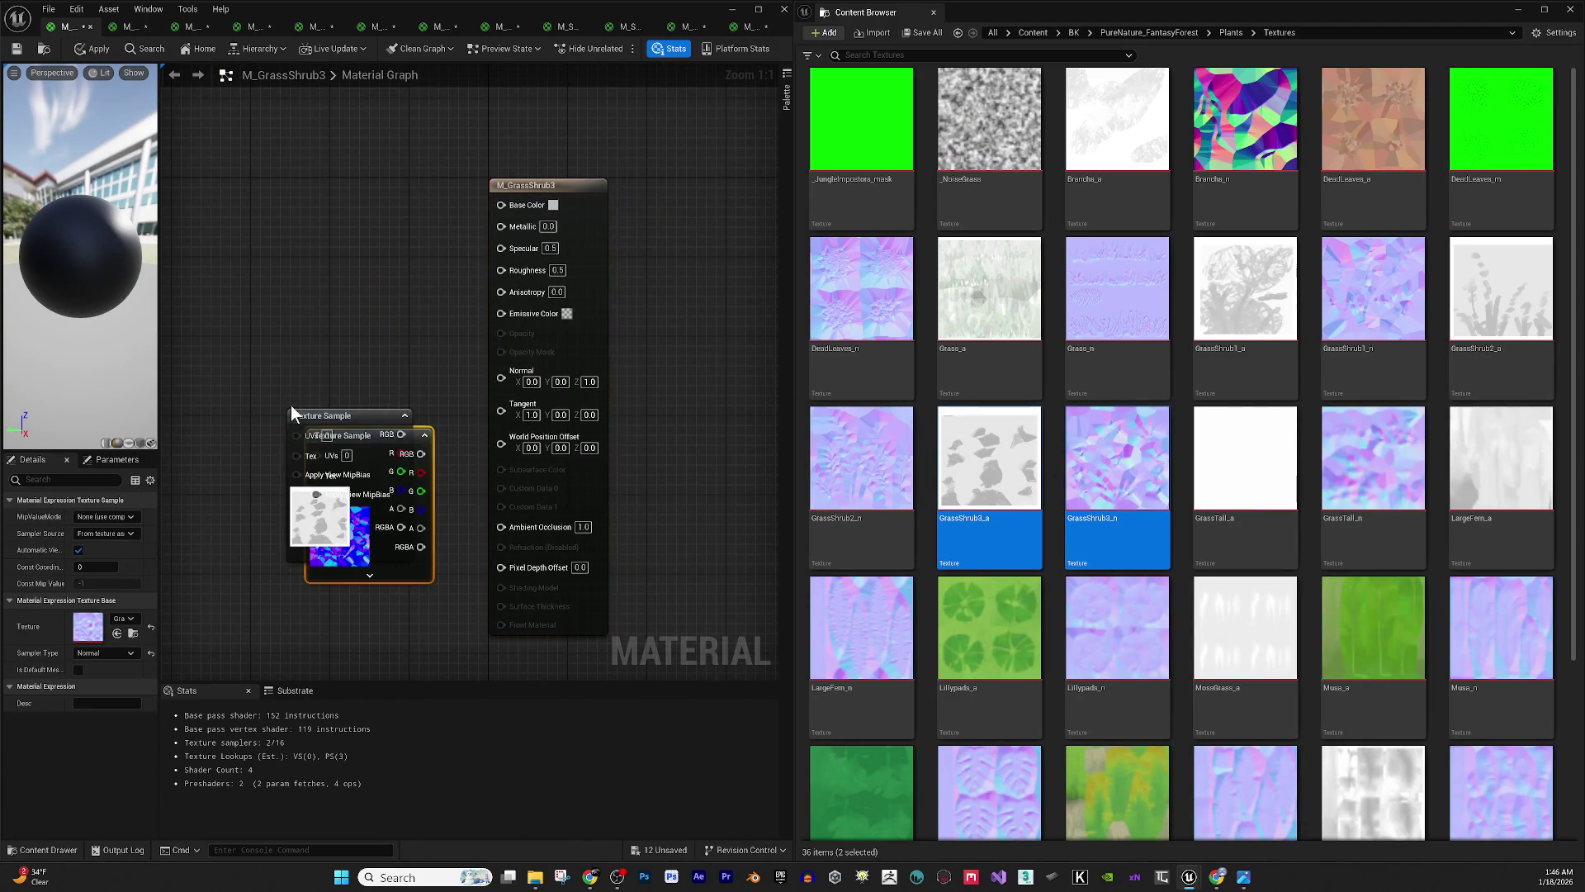
left_click_drag(367, 452, 223, 277)
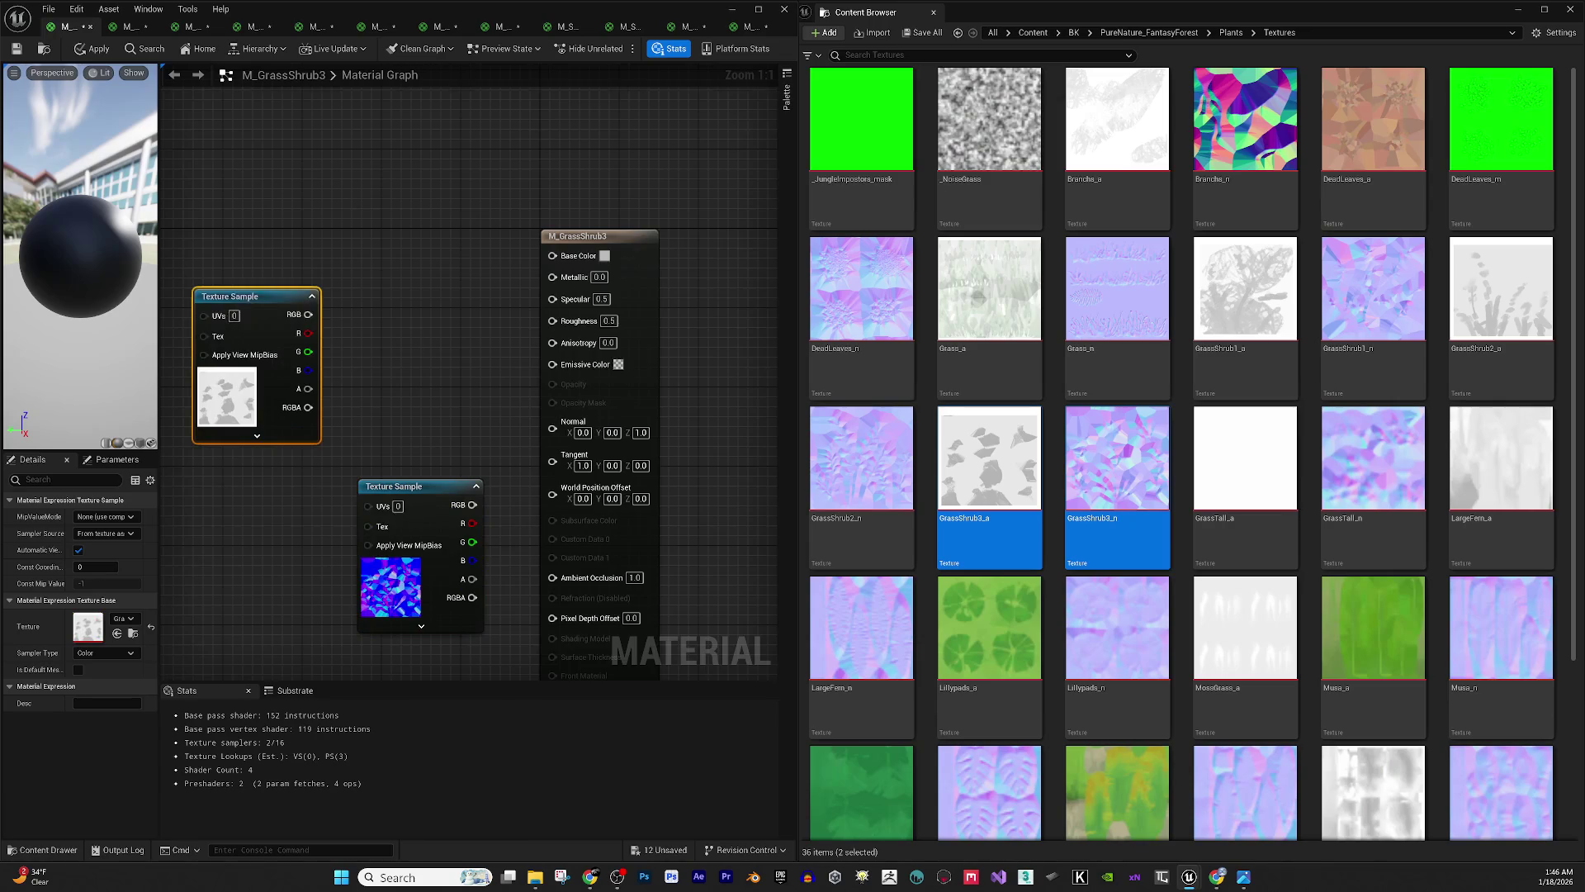
left_click(301, 227)
- Add a Multiply node and a Constant3Vector set to dark green (0, 0.196, 0.0197)
left_click(299, 192)
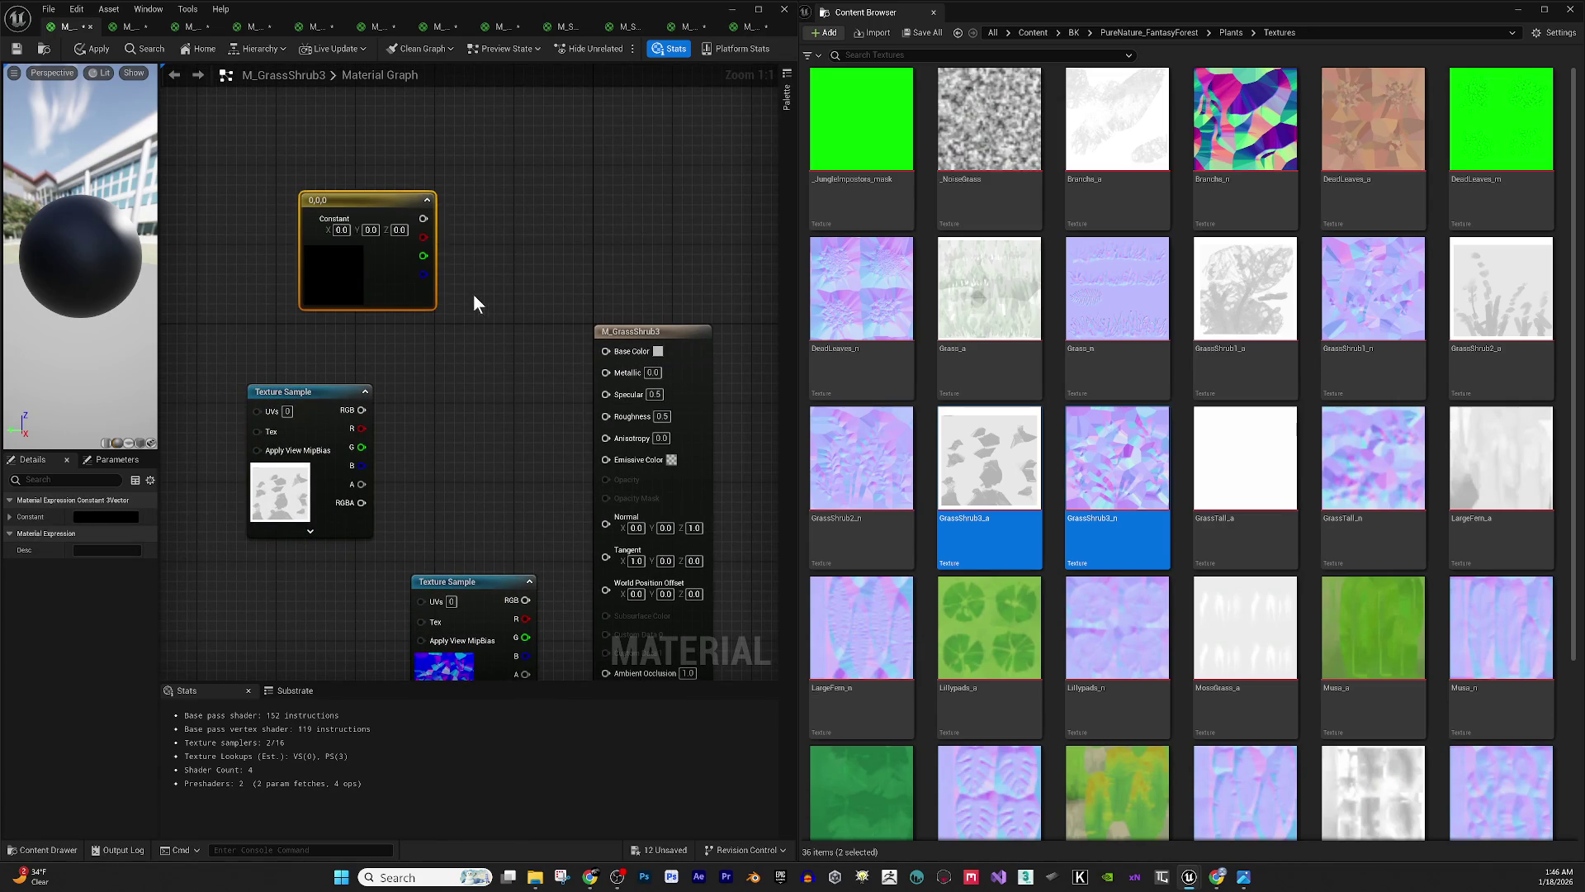
left_click(434, 328)
left_click(421, 305)
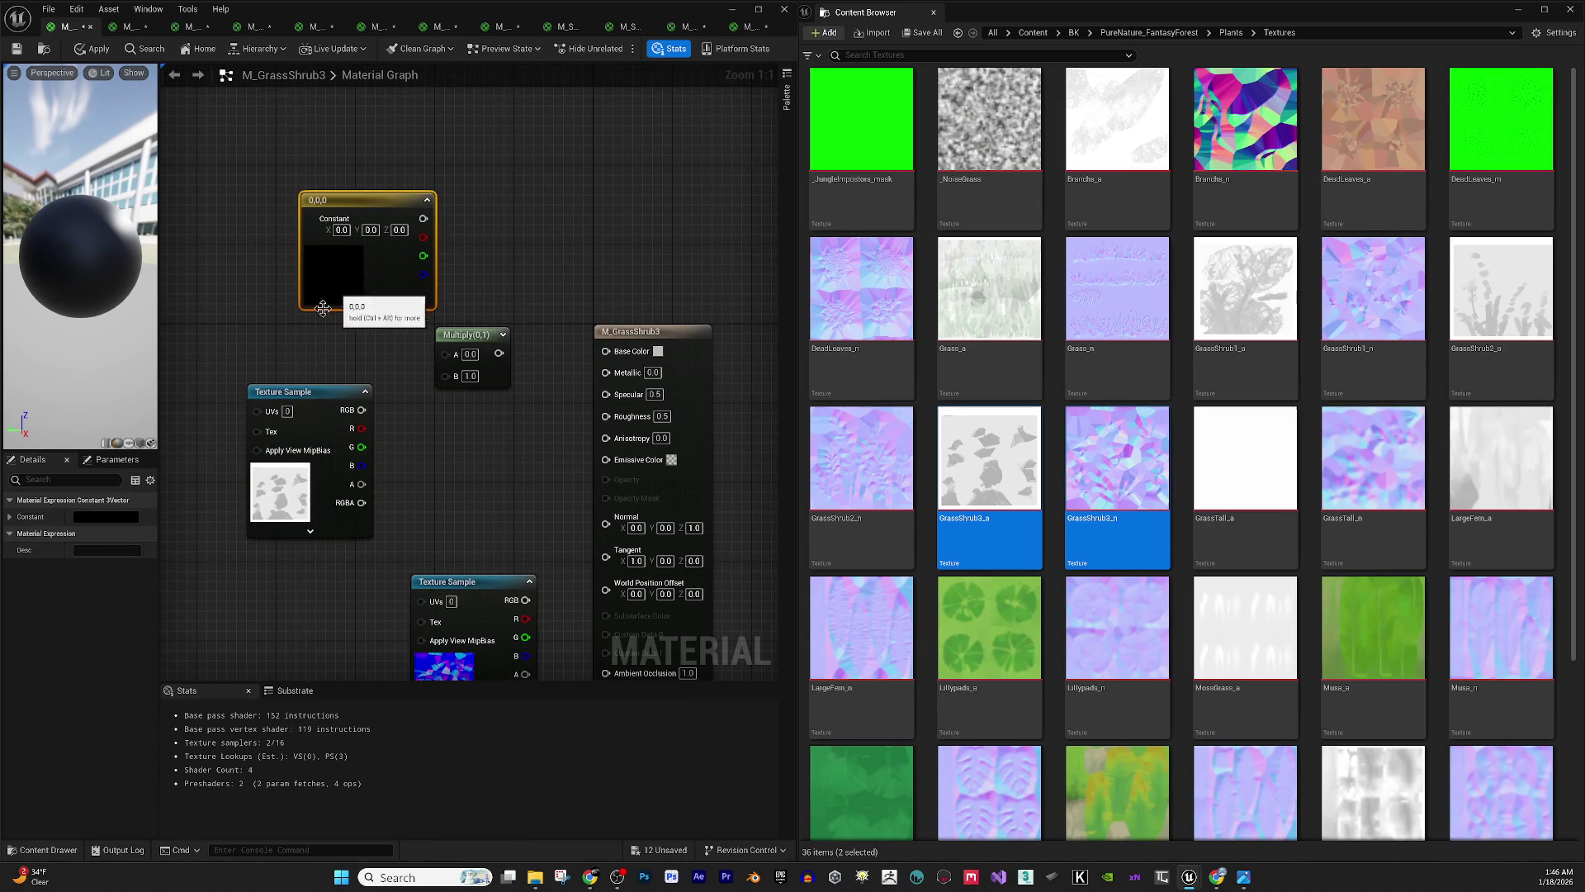
left_click(124, 512)
left_click(159, 662)
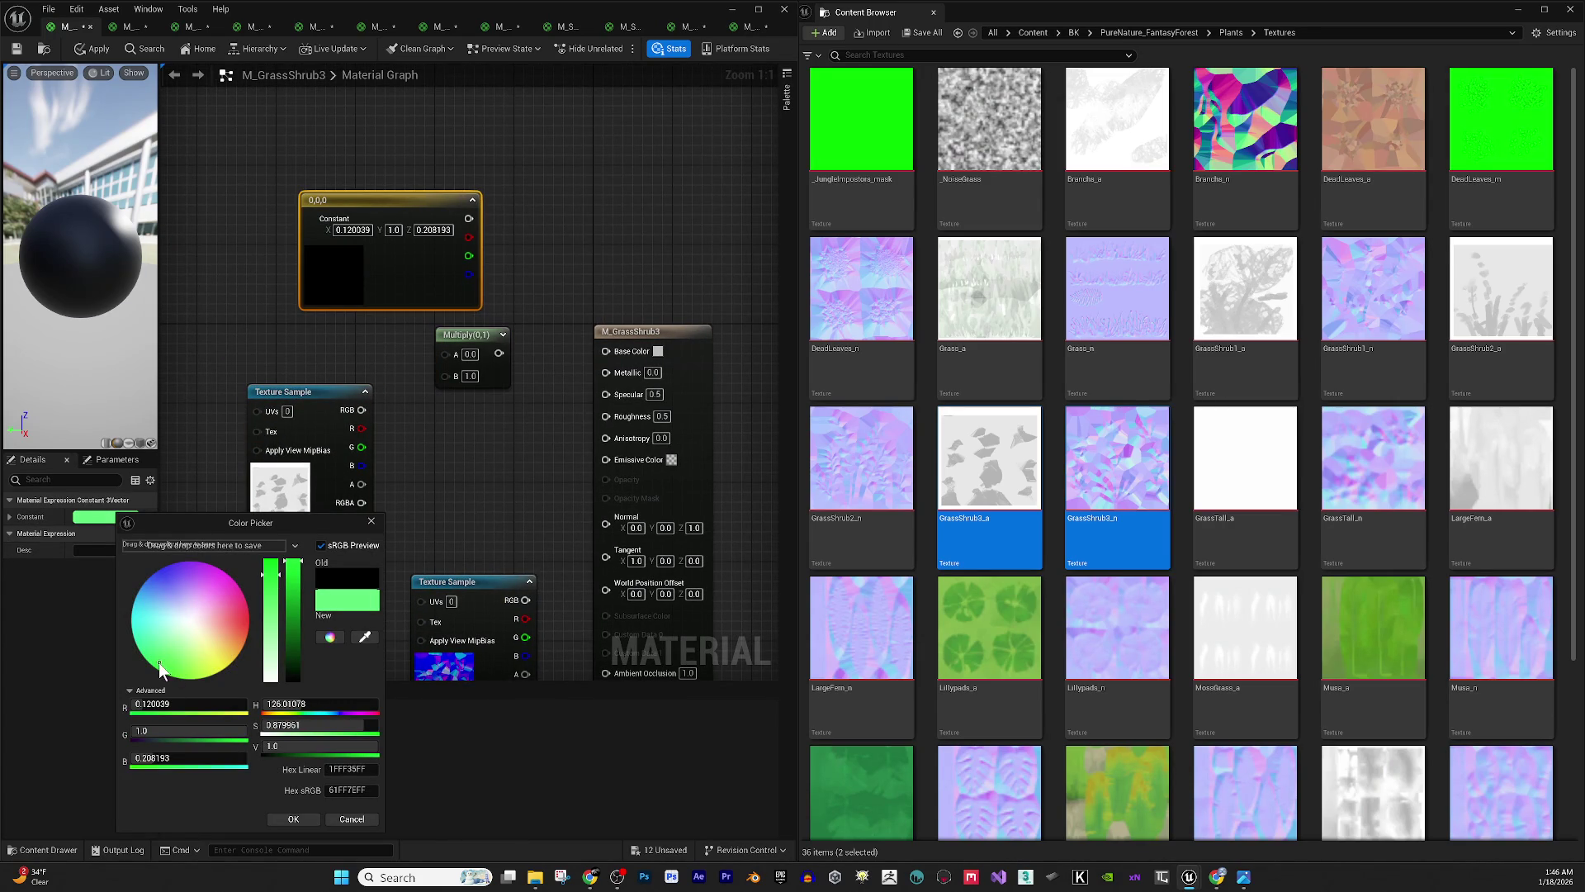
left_click(284, 660)
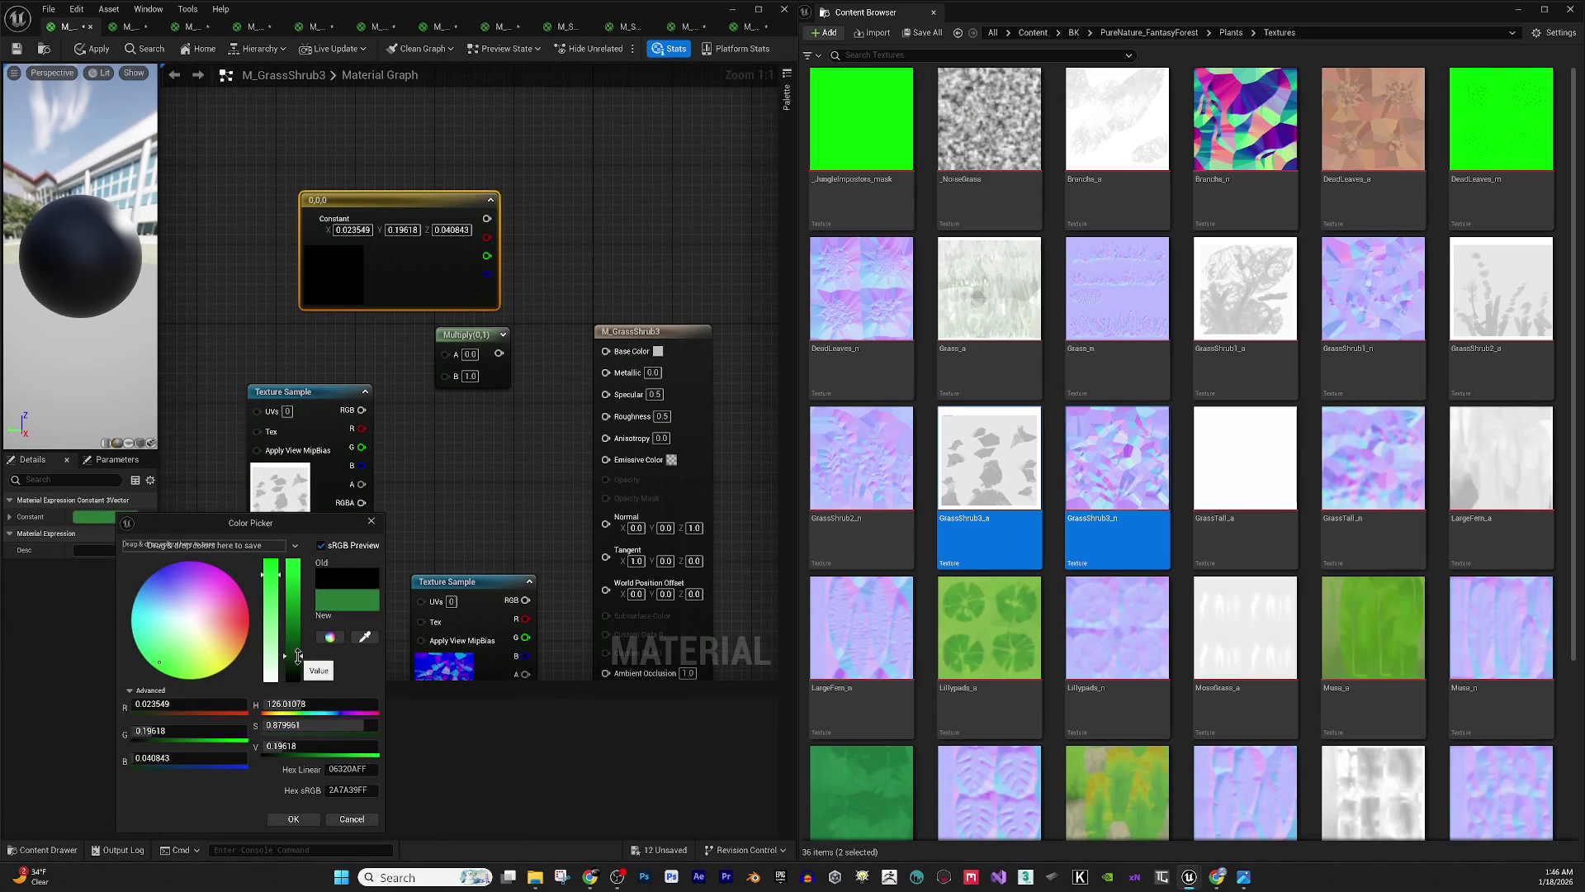
left_click(277, 565)
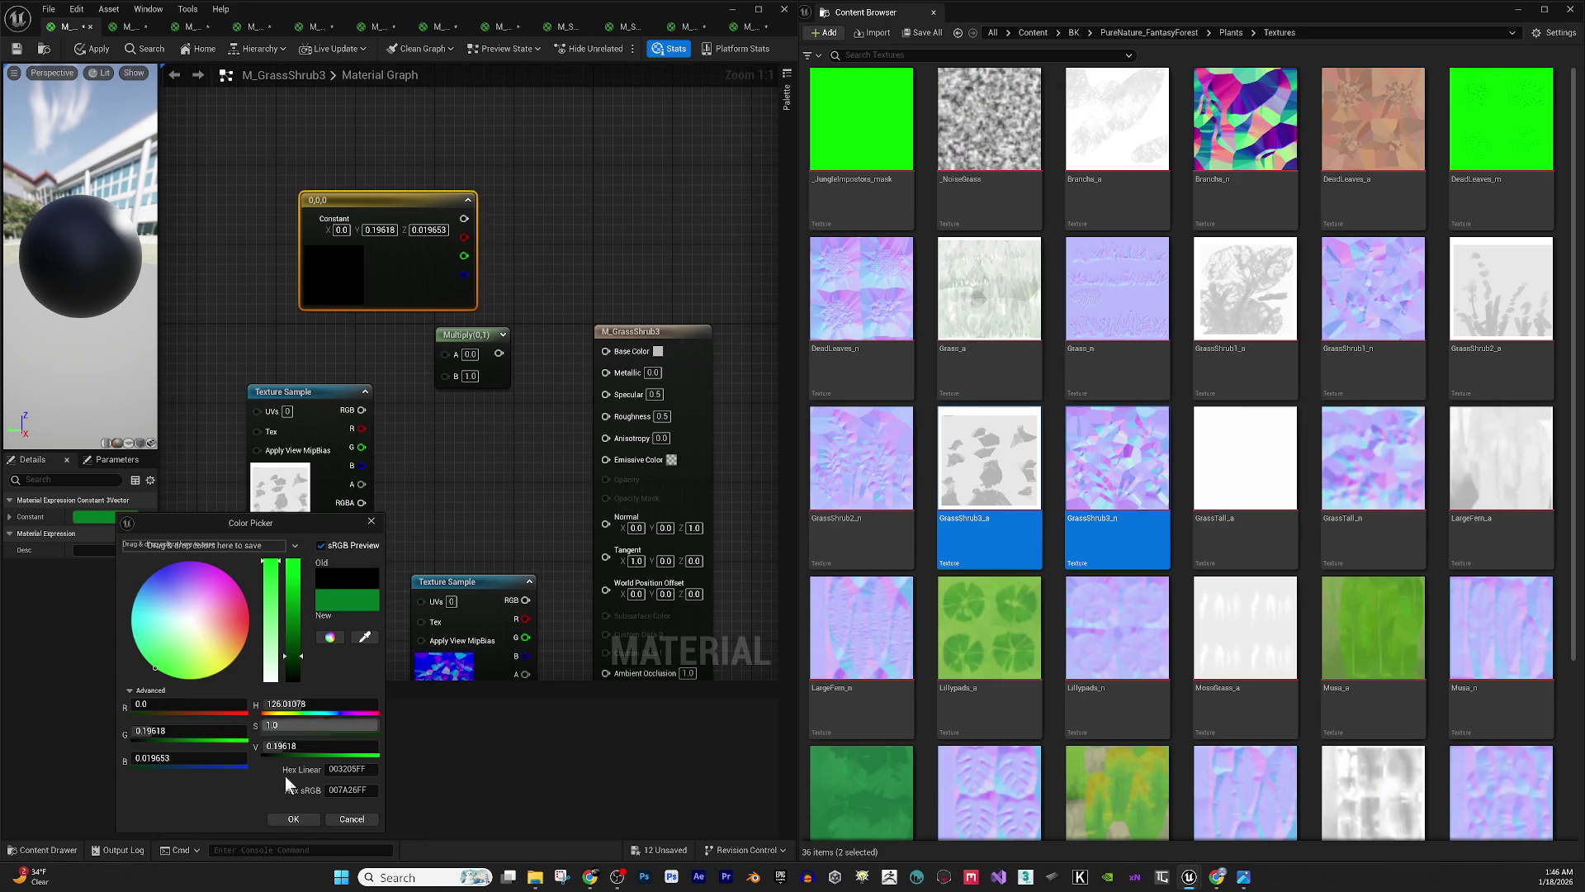
left_click(285, 819)
- Multiply the green constant with the texture colour and feed the result into Base Color
left_click_drag(464, 217, 448, 354)
mouse_move(362, 409)
left_mouse_down()
mouse_move(388, 438)
mouse_move(403, 393)
mouse_move(483, 354)
mouse_move(612, 355)
left_mouse_up()
mouse_move(361, 484)
left_mouse_down()
mouse_move(577, 508)
mouse_move(611, 493)
left_mouse_up()
mouse_move(525, 599)
left_mouse_down()
mouse_move(562, 616)
mouse_move(614, 526)
left_mouse_up()
left_click(671, 331)
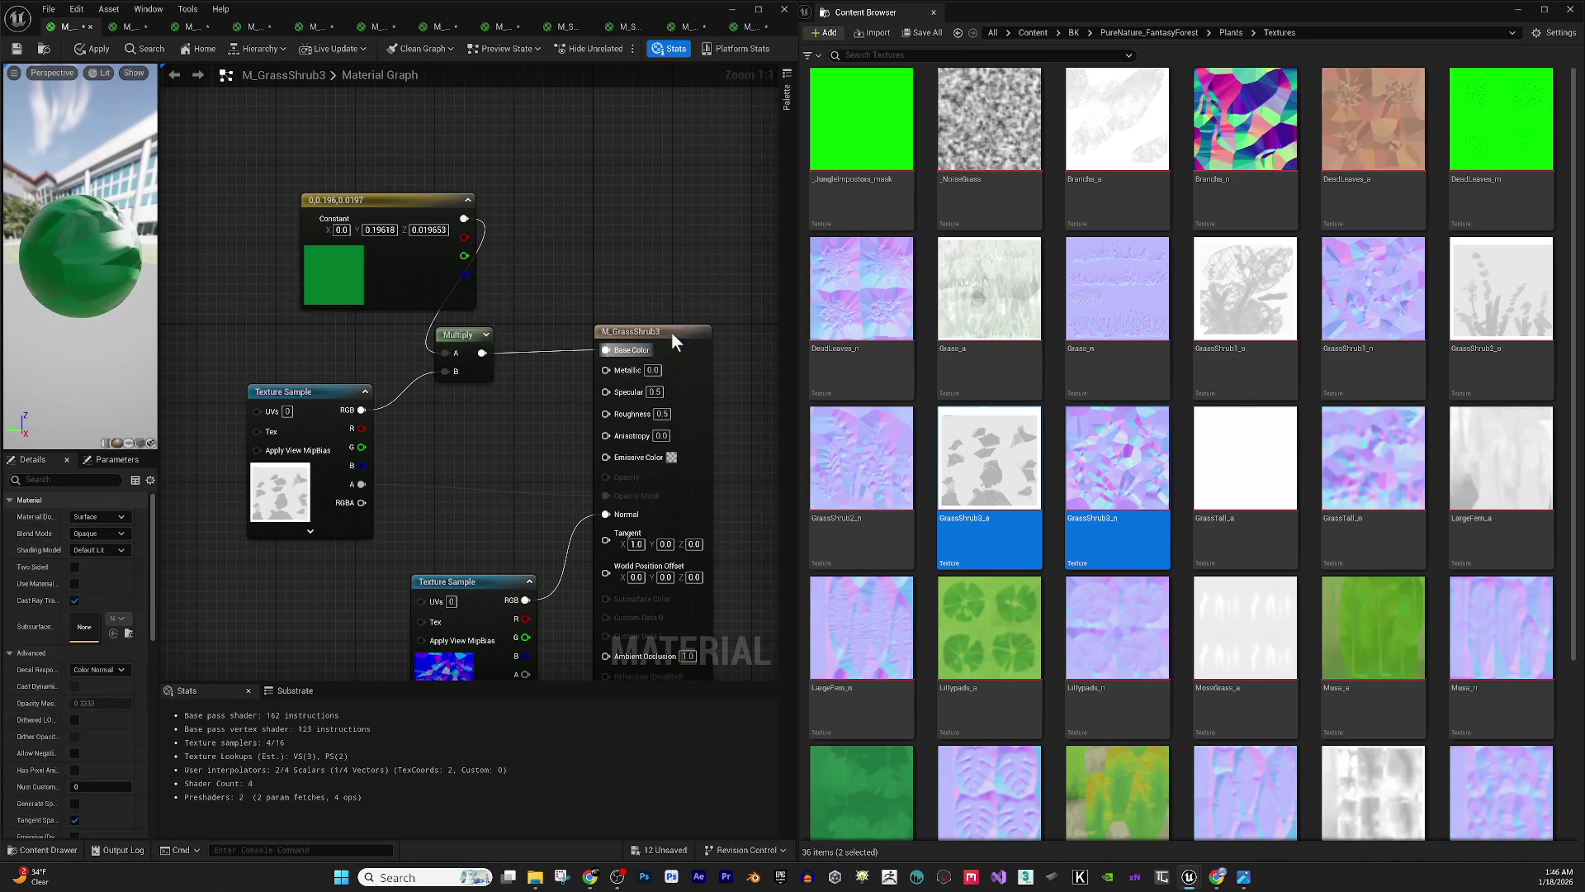
- Make M_GrassShrub3 two-sided and Masked, with texture alpha to Opacity Mask and Roughness 0.7
left_click(74, 567)
left_click(121, 533)
left_click(122, 535)
left_click(120, 534)
left_click(116, 559)
mouse_move(115, 195)
left_mouse_down()
mouse_move(141, 195)
mouse_move(99, 202)
left_mouse_up()
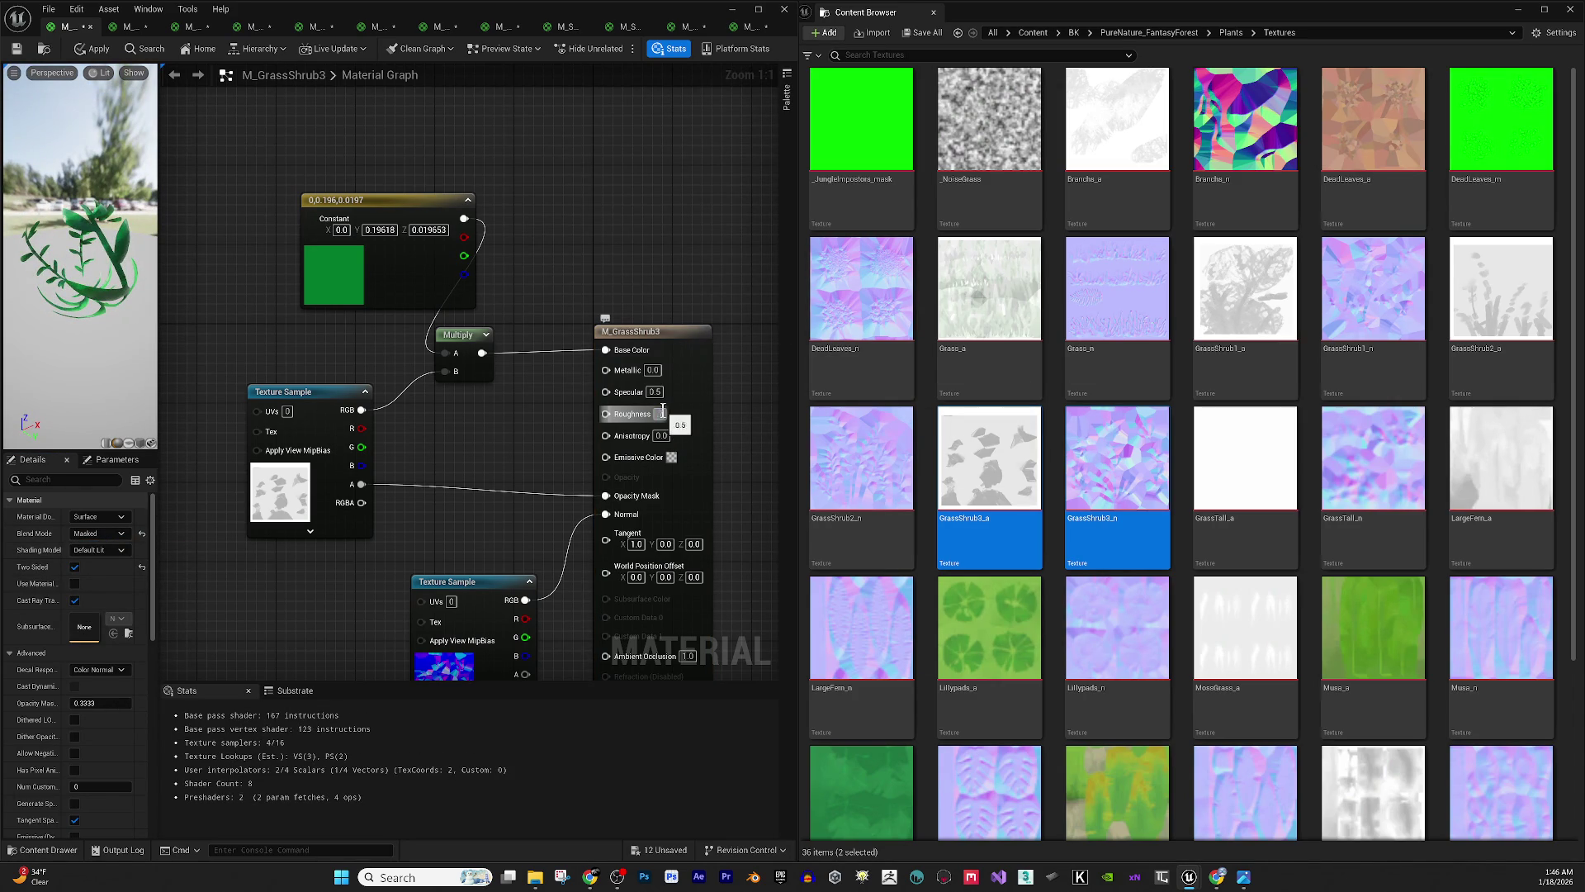
left_click_drag(663, 410, 679, 410)
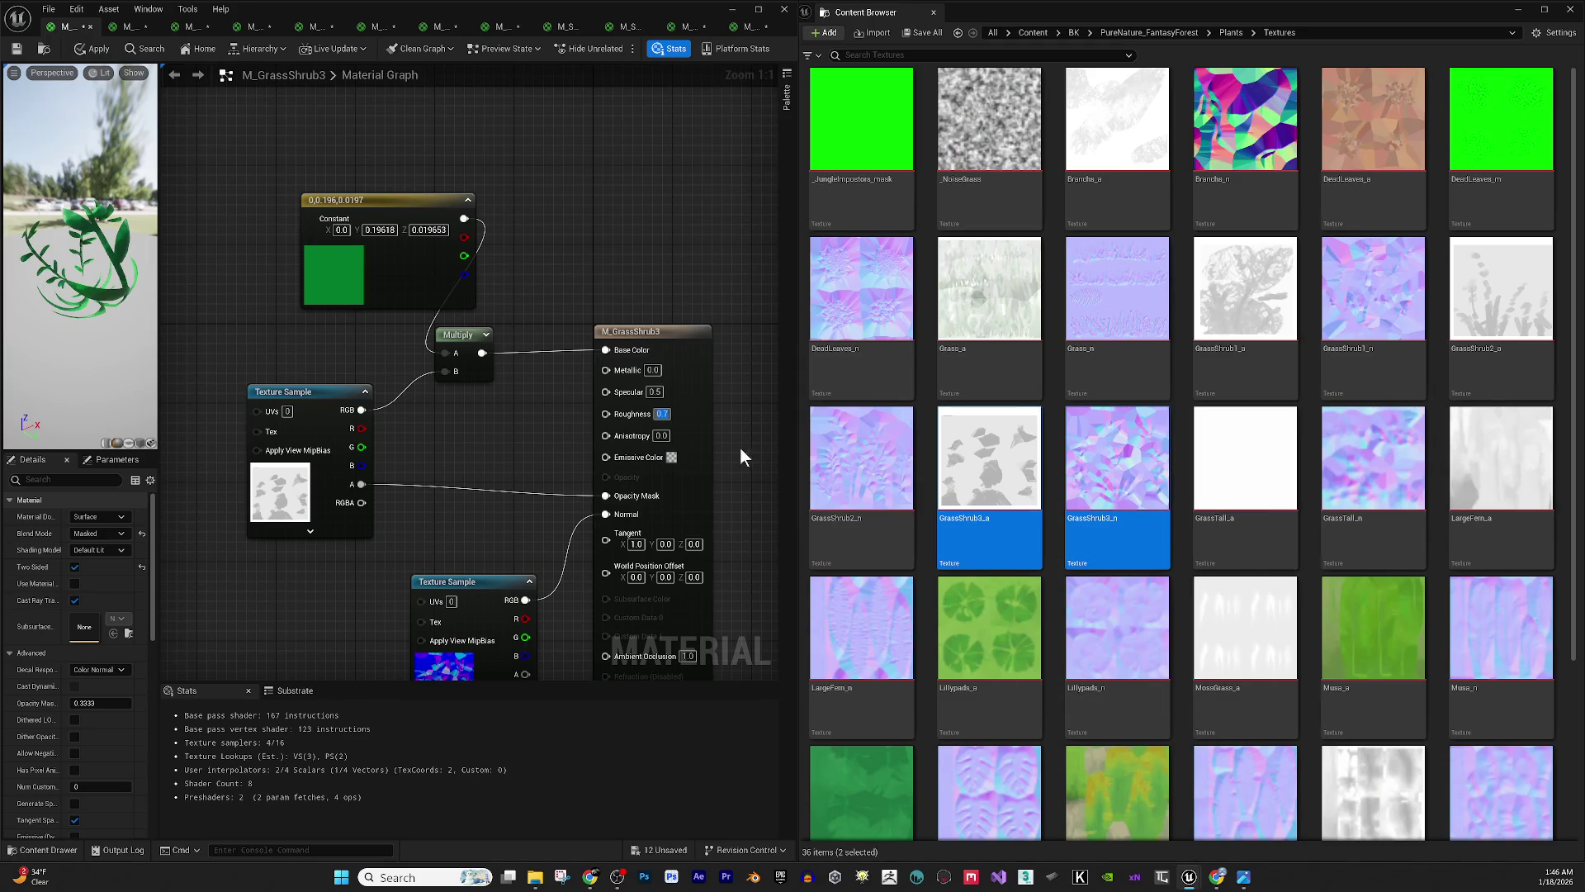
- Set M_GrassShrub3's Specular to 0.2
left_click(654, 393)
type("0.2")
key("Return")
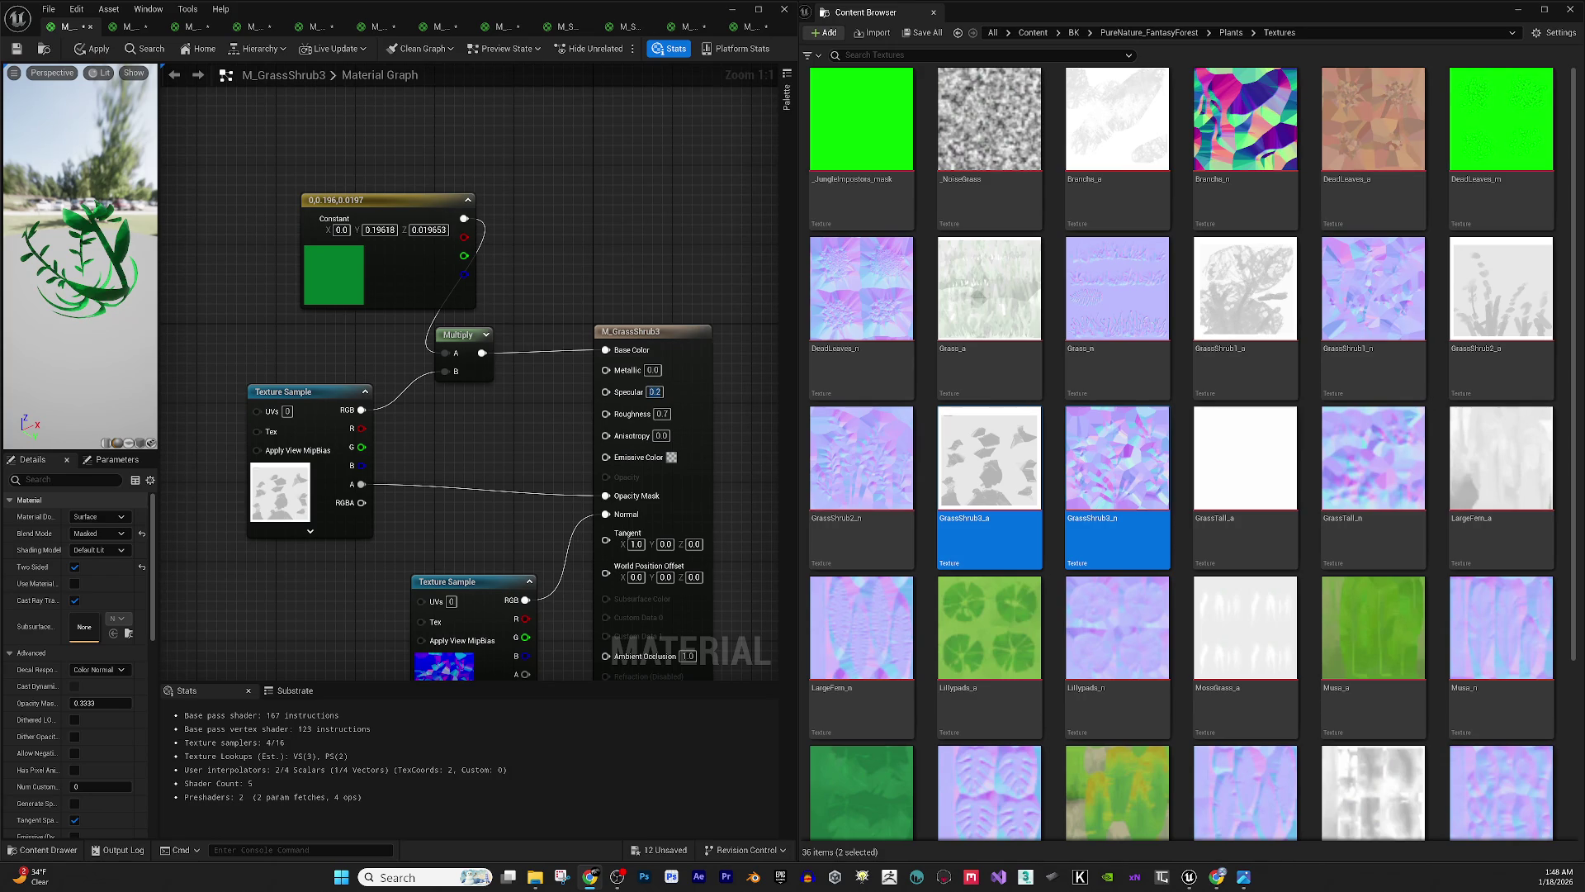
- Apply the M_GrassShrub3 changes to the original material
key("alt+Tab")
key("alt+Tab")
left_click_drag(252, 304, 259, 309)
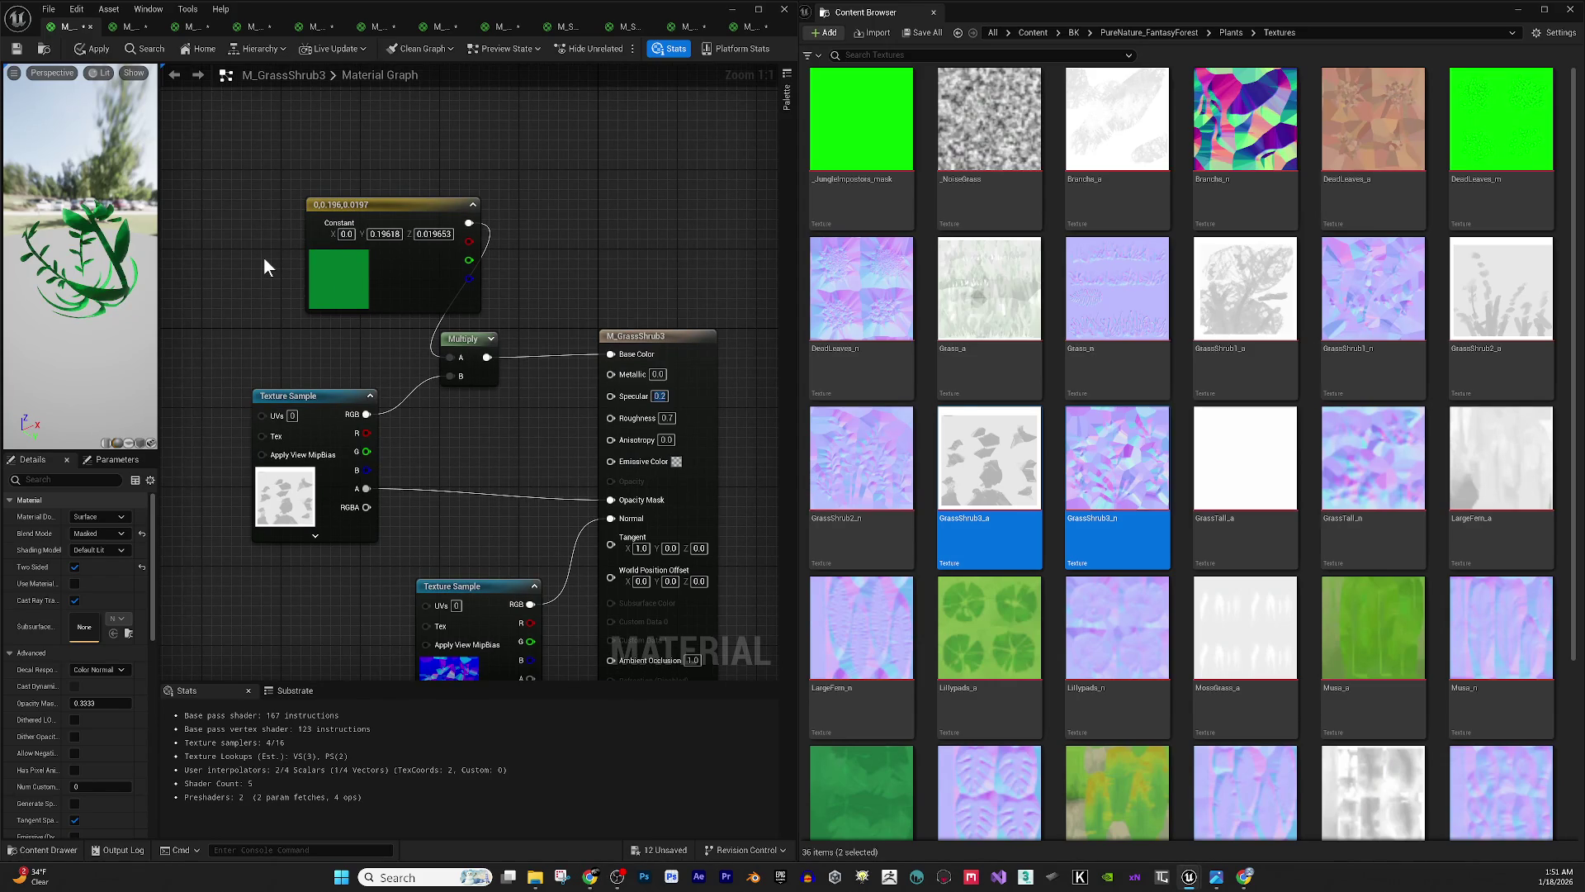
key("ctrl+s")
left_click(836, 471)
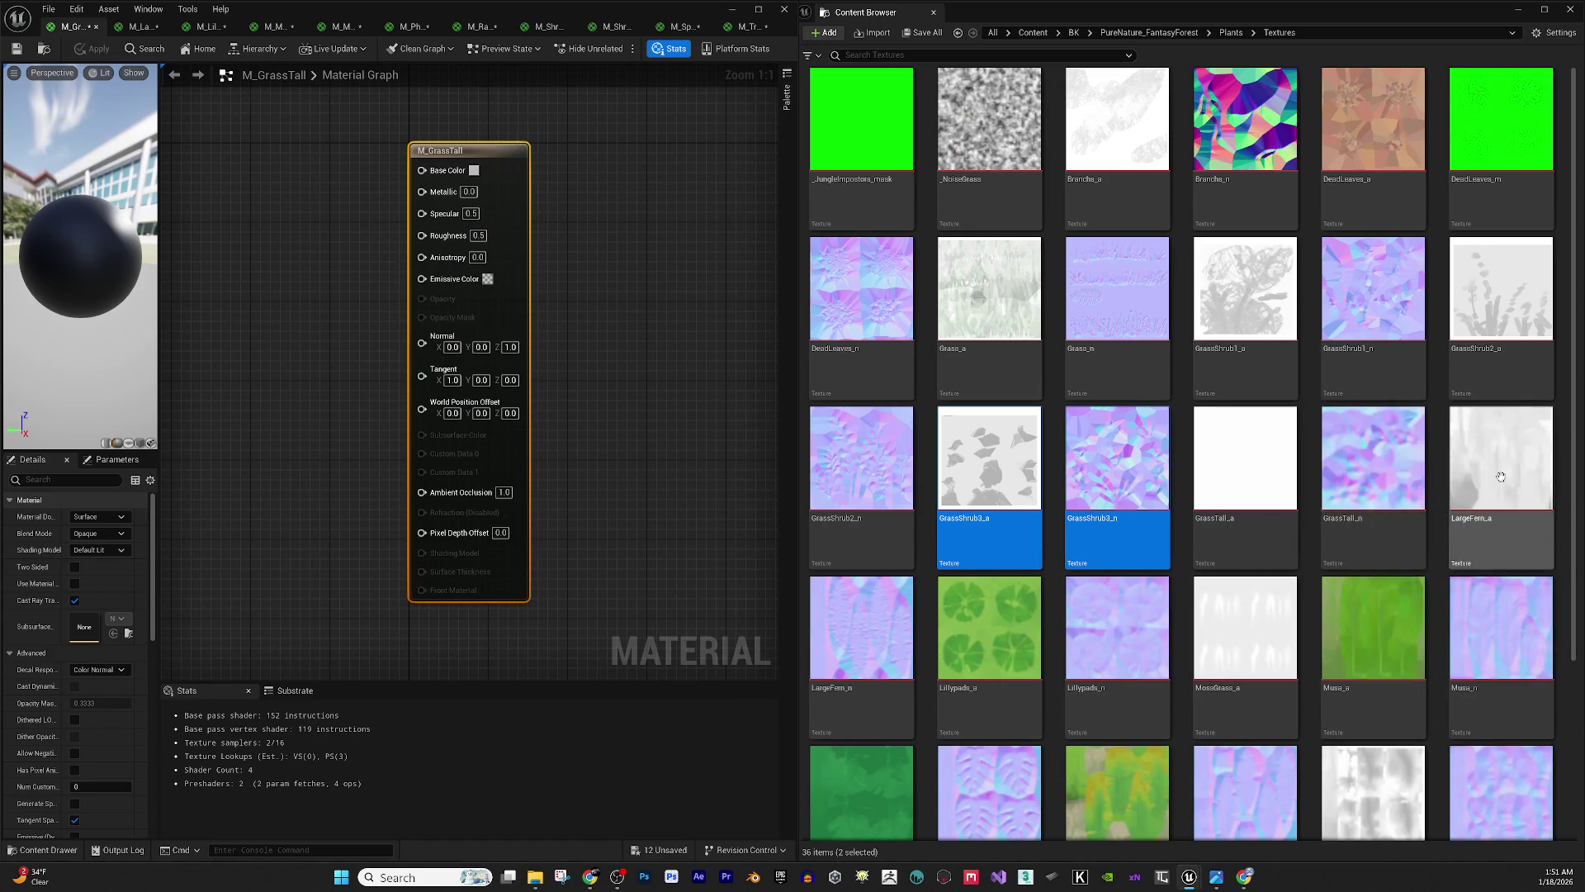
- Bring GrassTall_a and GrassTall_n into the M_GrassTall graph and wire the normal map to Normal
left_click(1238, 458)
left_click(1377, 452, "ctrl")
mouse_move(1376, 452)
left_mouse_down()
mouse_move(278, 351)
mouse_move(577, 394)
mouse_move(625, 423)
mouse_move(605, 405)
left_mouse_up()
mouse_move(577, 478)
left_mouse_down()
mouse_move(383, 528)
mouse_move(603, 423)
left_mouse_up()
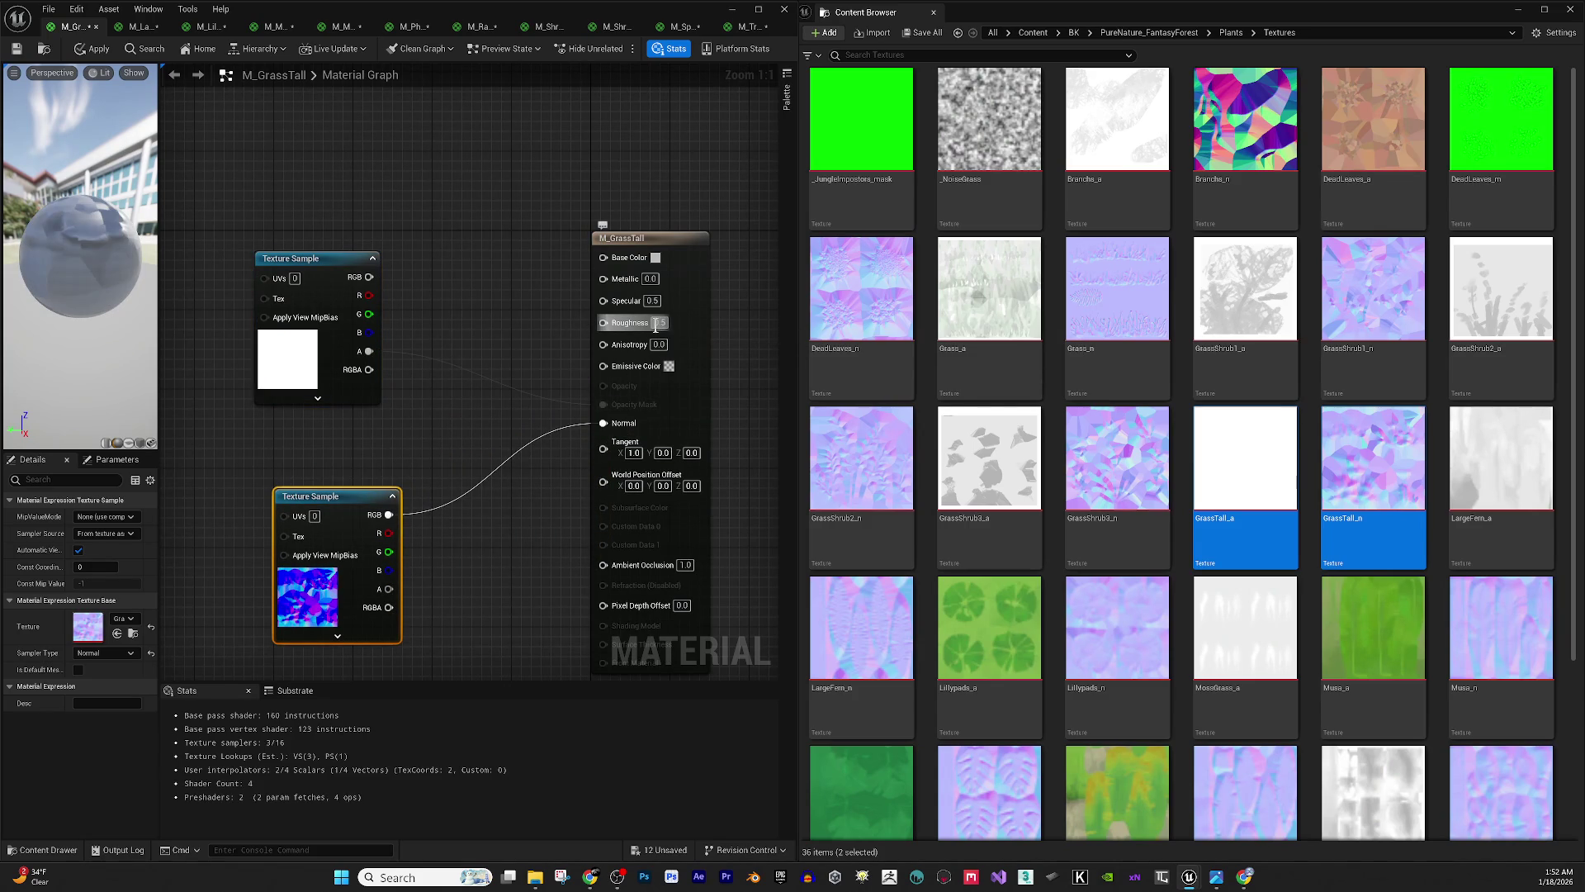
- Set M_GrassTall's Roughness to 0.7 and Specular to 0.2
right_click(687, 325)
left_click(660, 323)
type(".7")
key("Return")
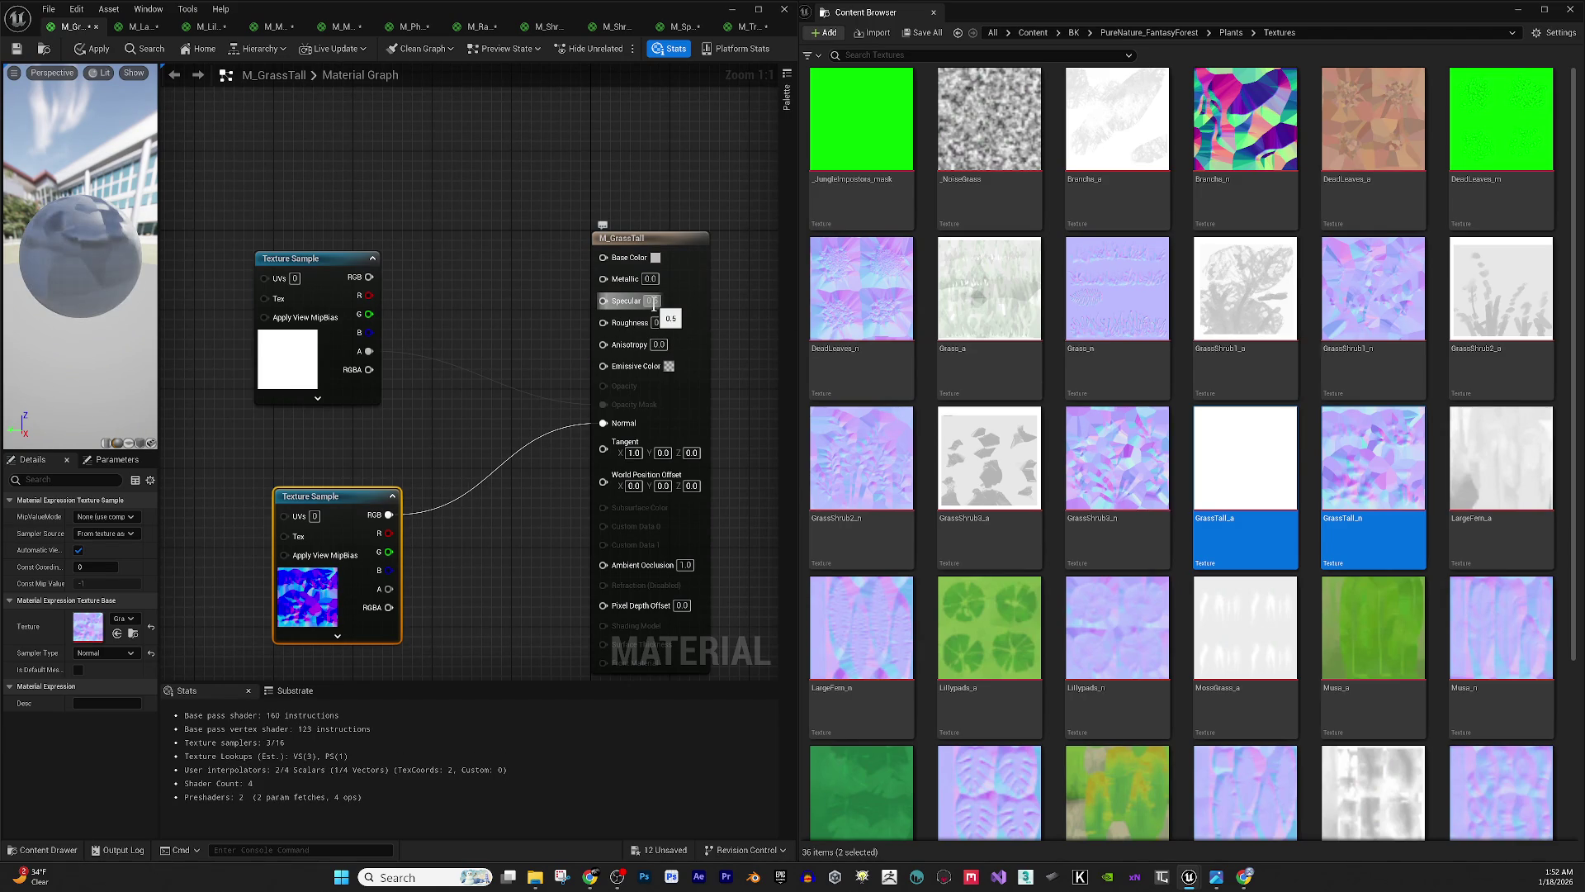
left_click(653, 302)
type(".2")
key("Return")
left_click_drag(375, 172, 426, 226)
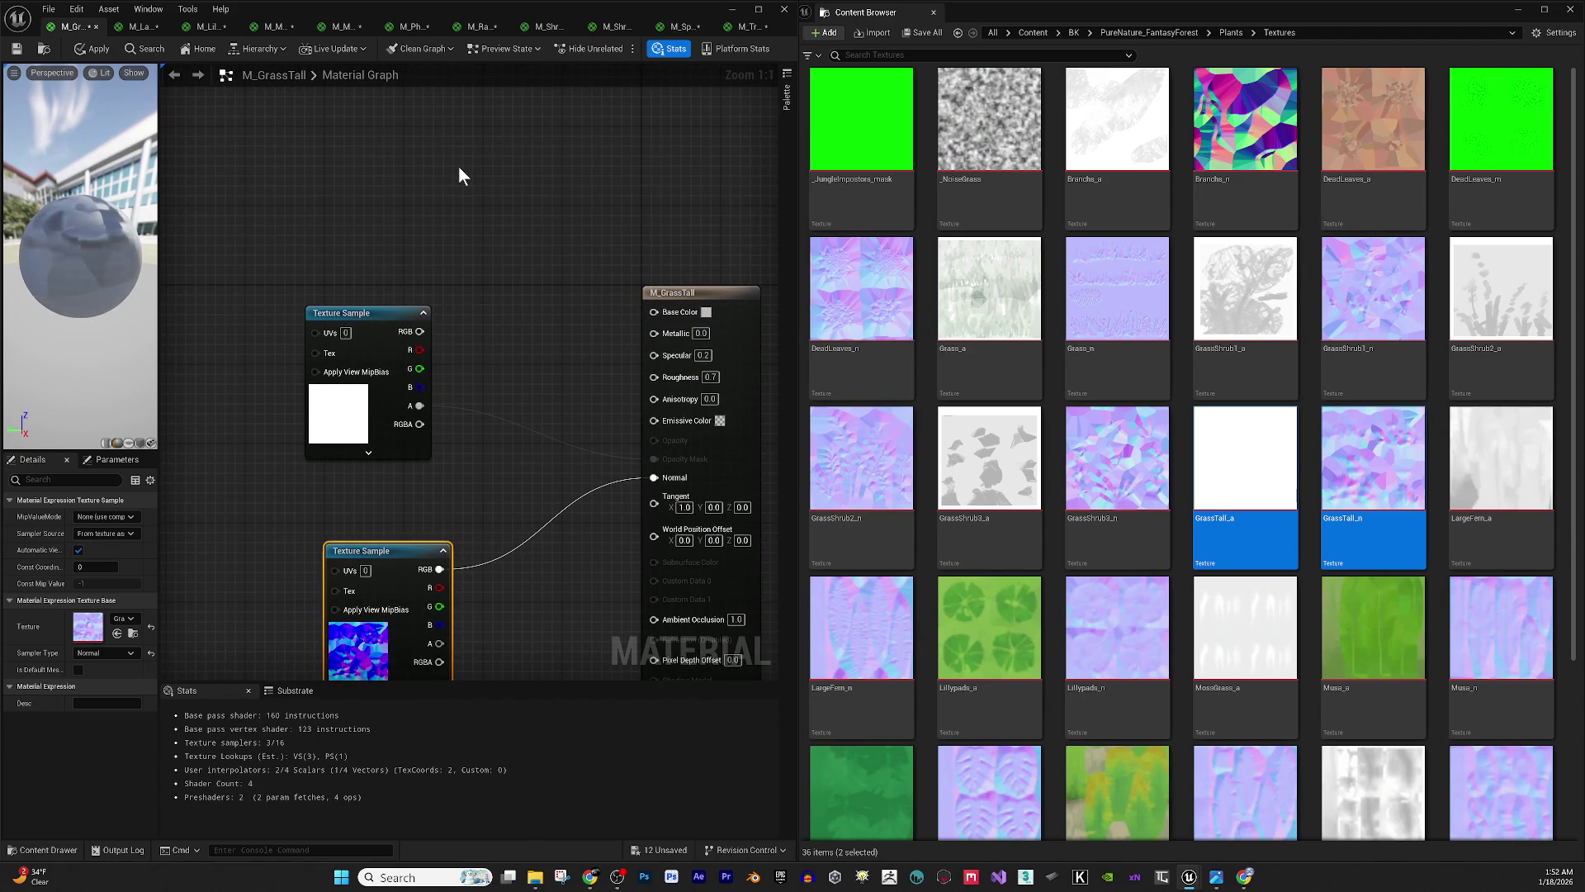
- Add a colour constant and Multiply, routing the texture colour through Multiply into Base Color
left_click(474, 209)
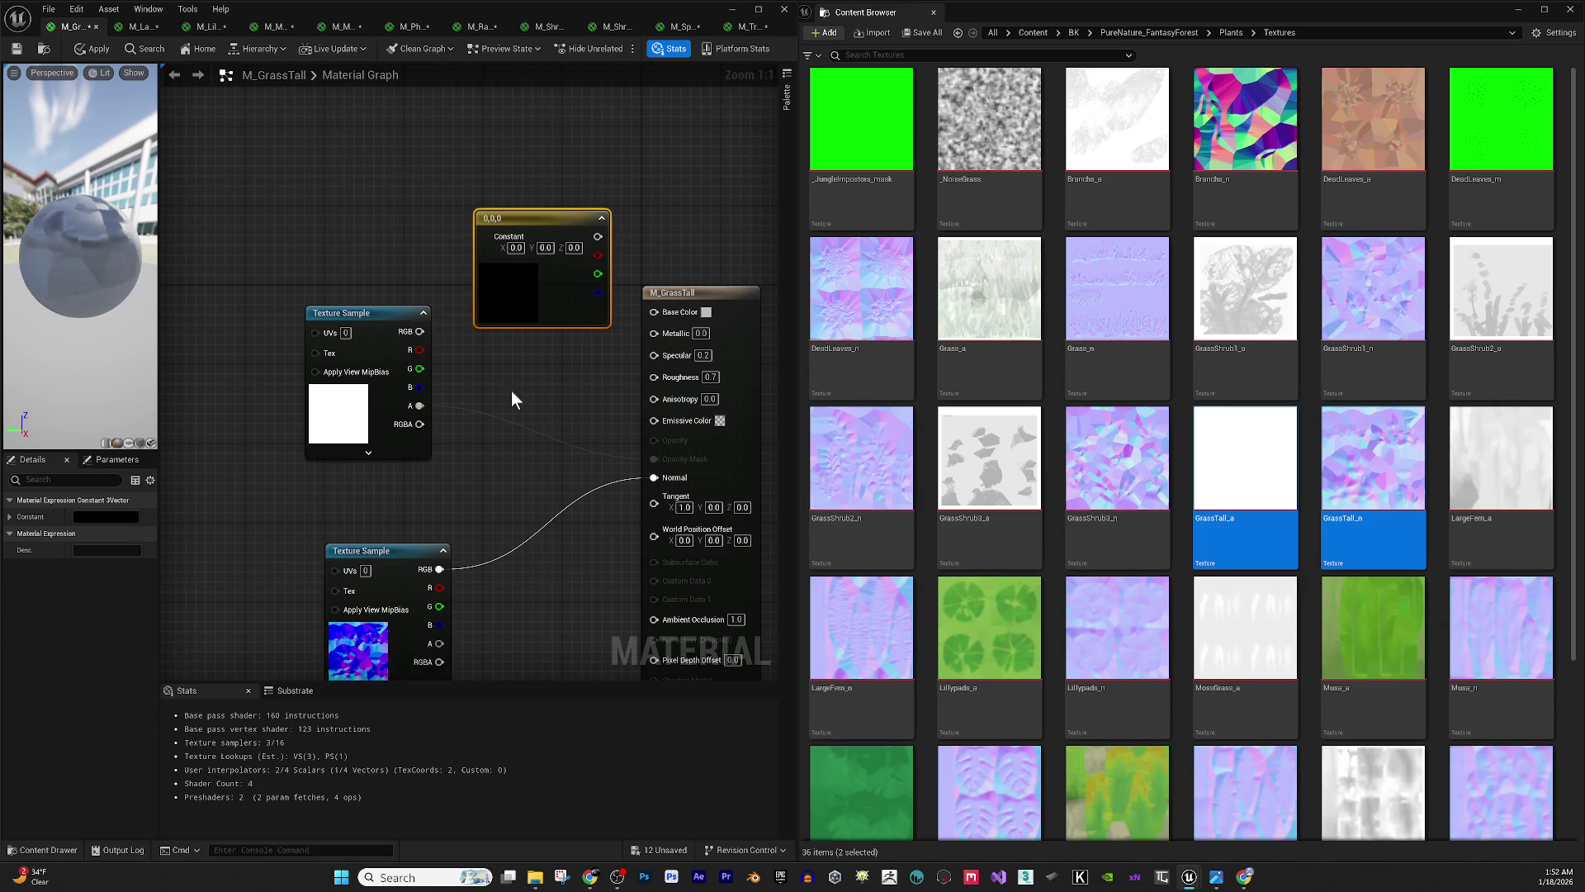
left_click(520, 360)
mouse_move(419, 331)
left_mouse_down()
mouse_move(553, 418)
mouse_move(598, 237)
left_mouse_up()
left_click_drag(568, 386, 654, 311)
- Make the constant dark green (0.149, 0.276, 0.058) and wire normal B into Ambient Occlusion
left_click(505, 283)
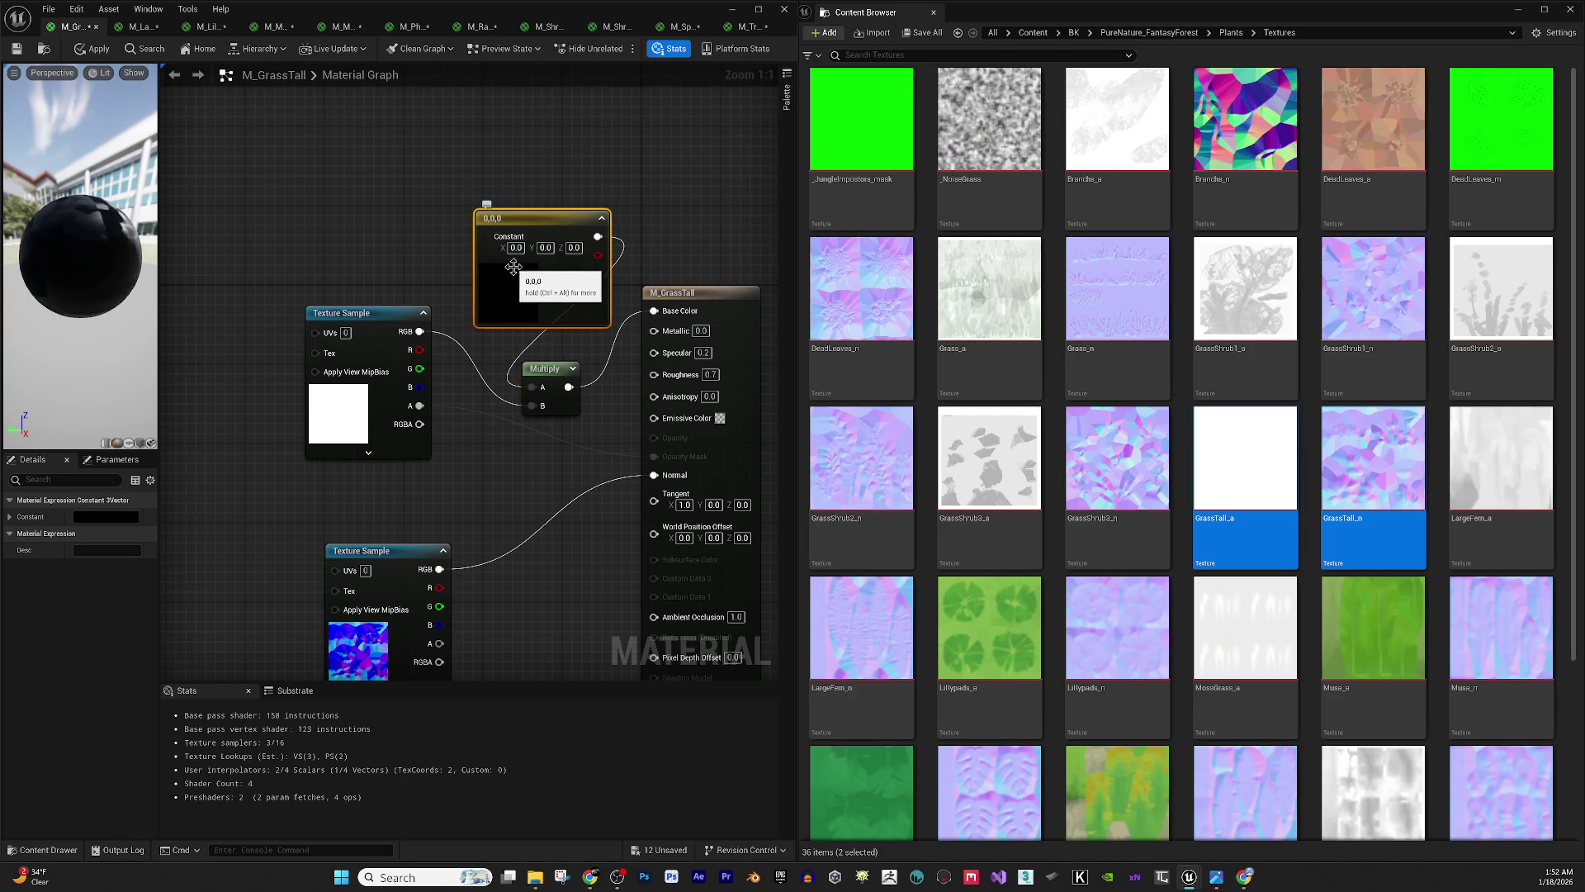
left_click(100, 513)
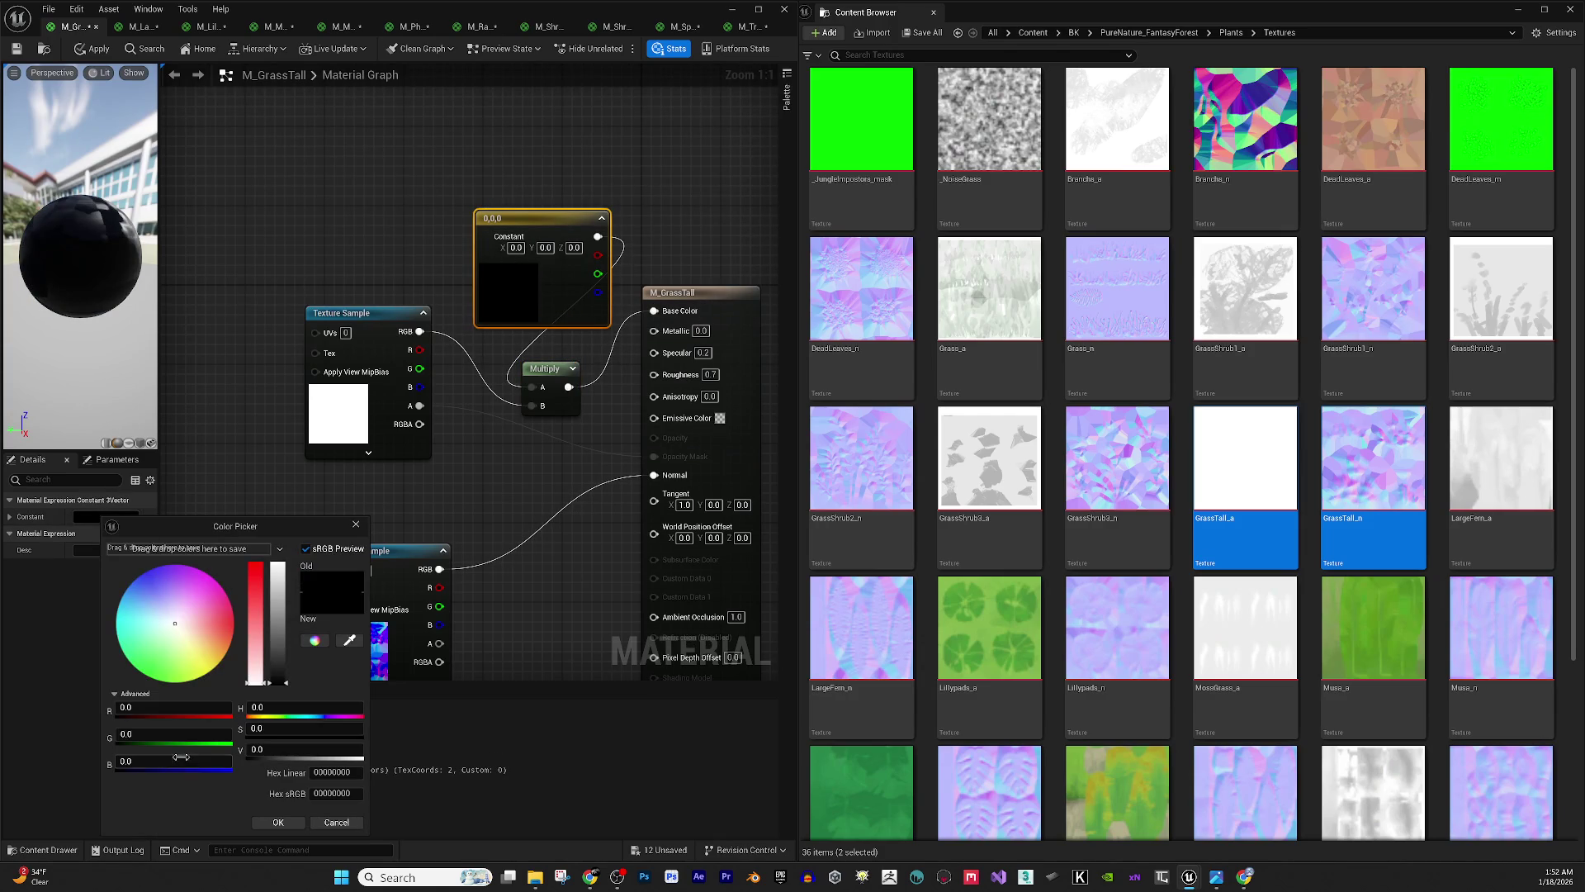
left_click(174, 673)
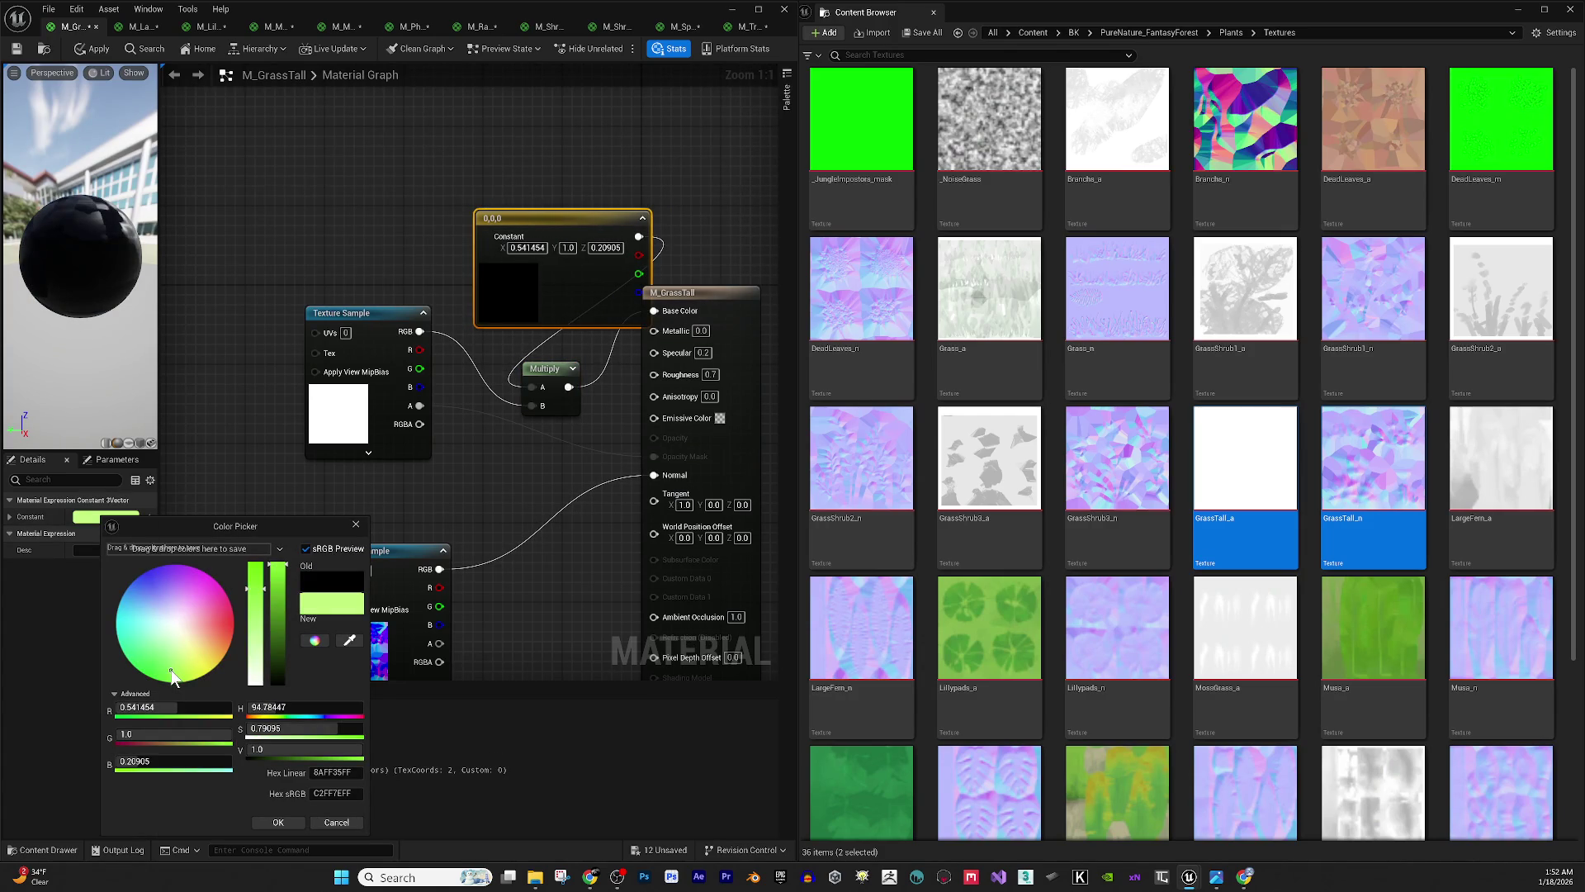
left_click(279, 650)
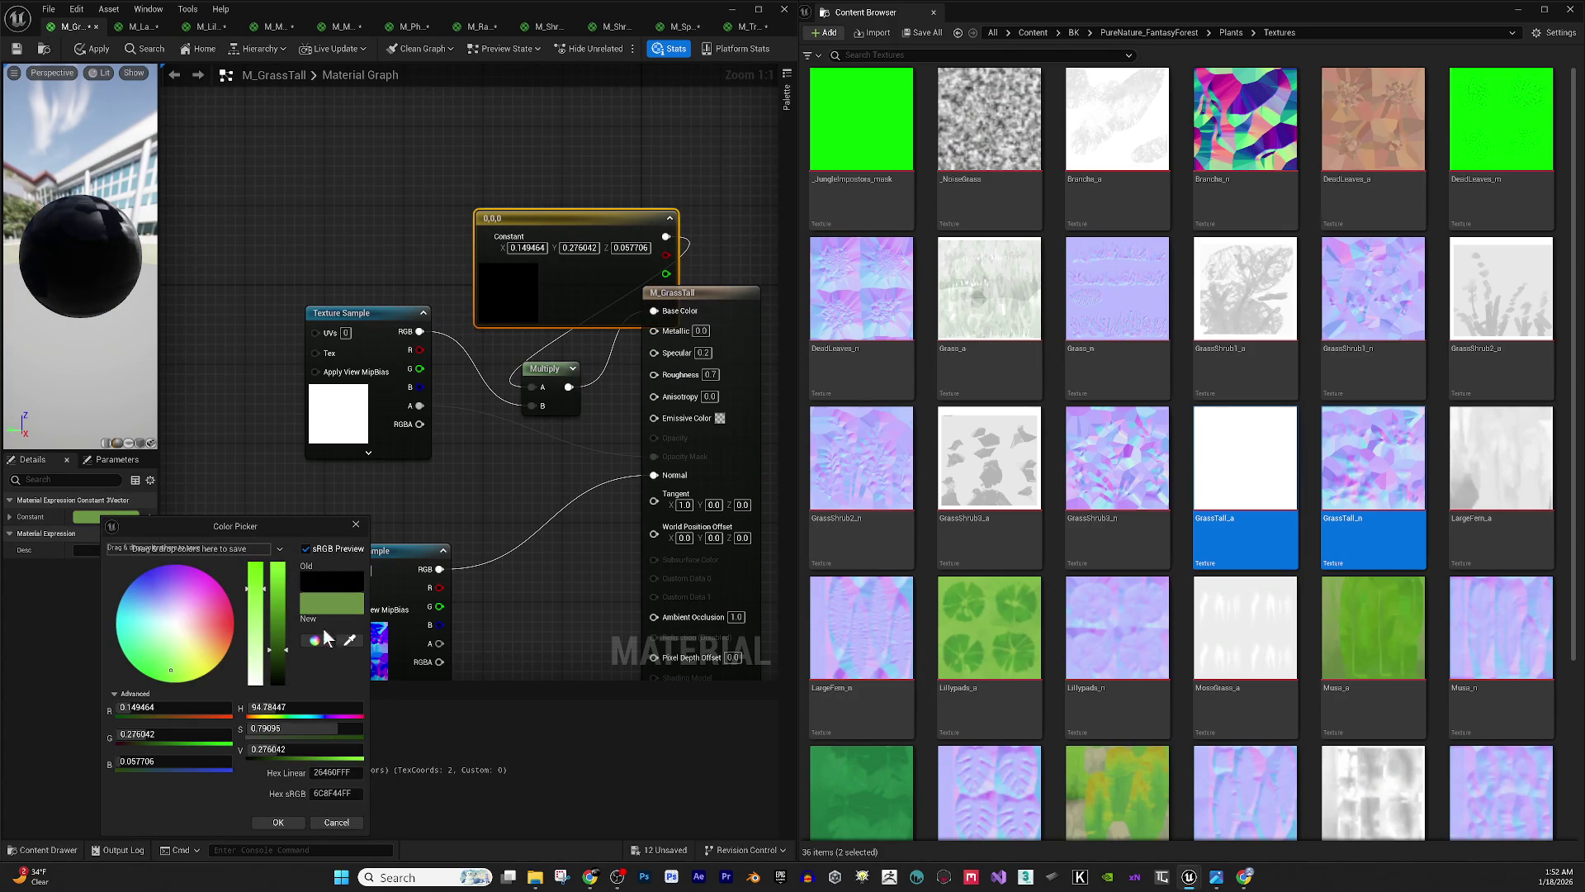
left_click(282, 820)
mouse_move(445, 628)
left_mouse_down()
mouse_move(573, 603)
mouse_move(670, 619)
mouse_move(657, 607)
left_mouse_up()
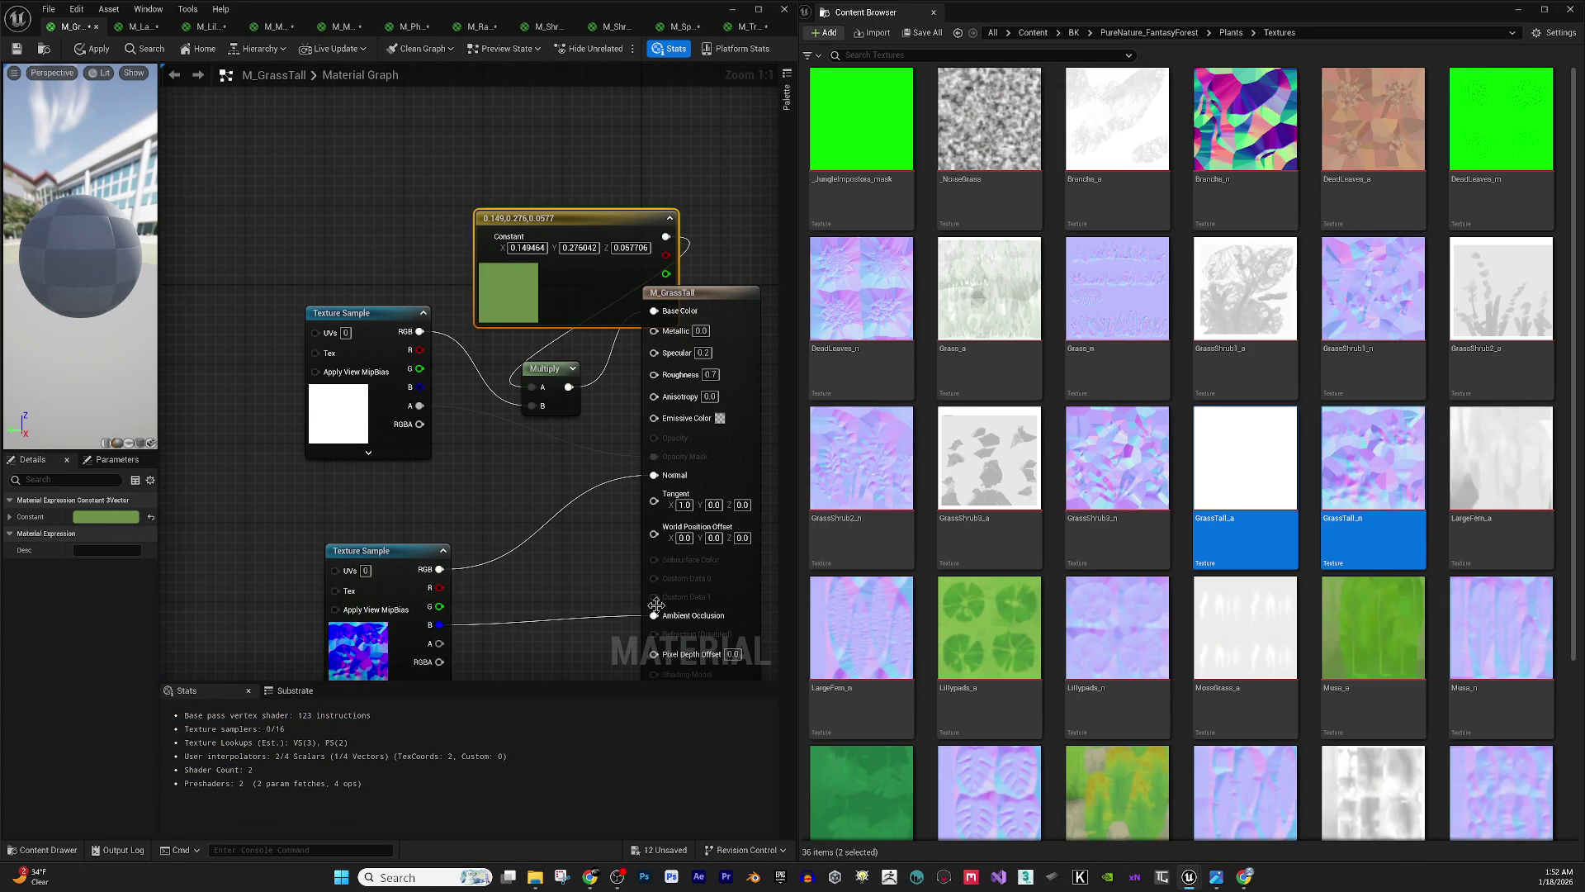
- Move the colour constant node up and left out of the way
left_click(661, 293)
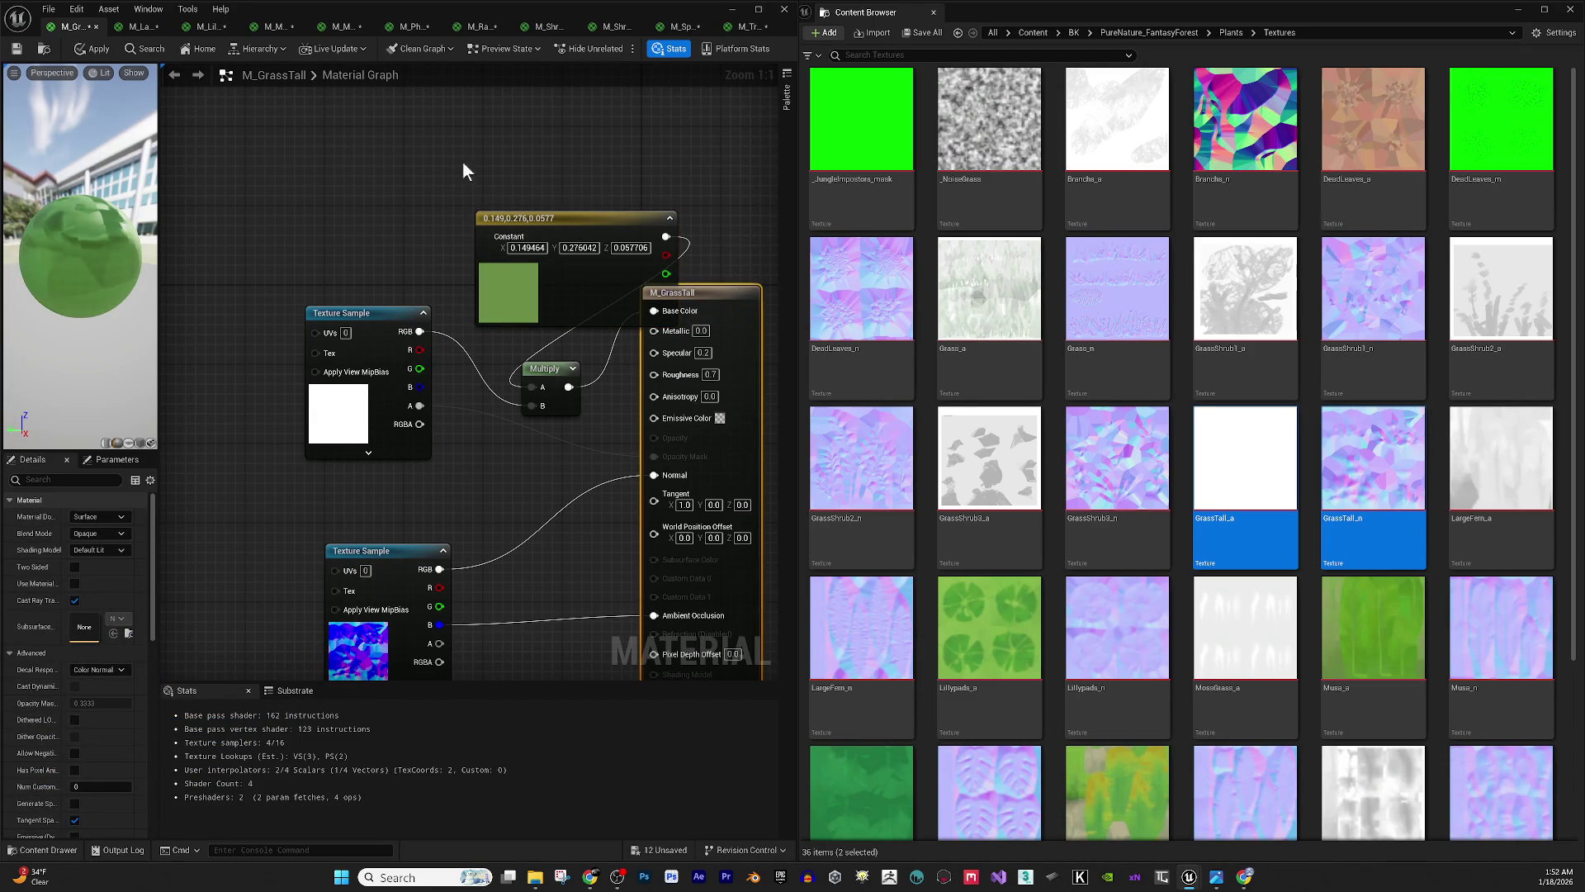
left_click(594, 218)
left_click_drag(595, 218, 403, 154)
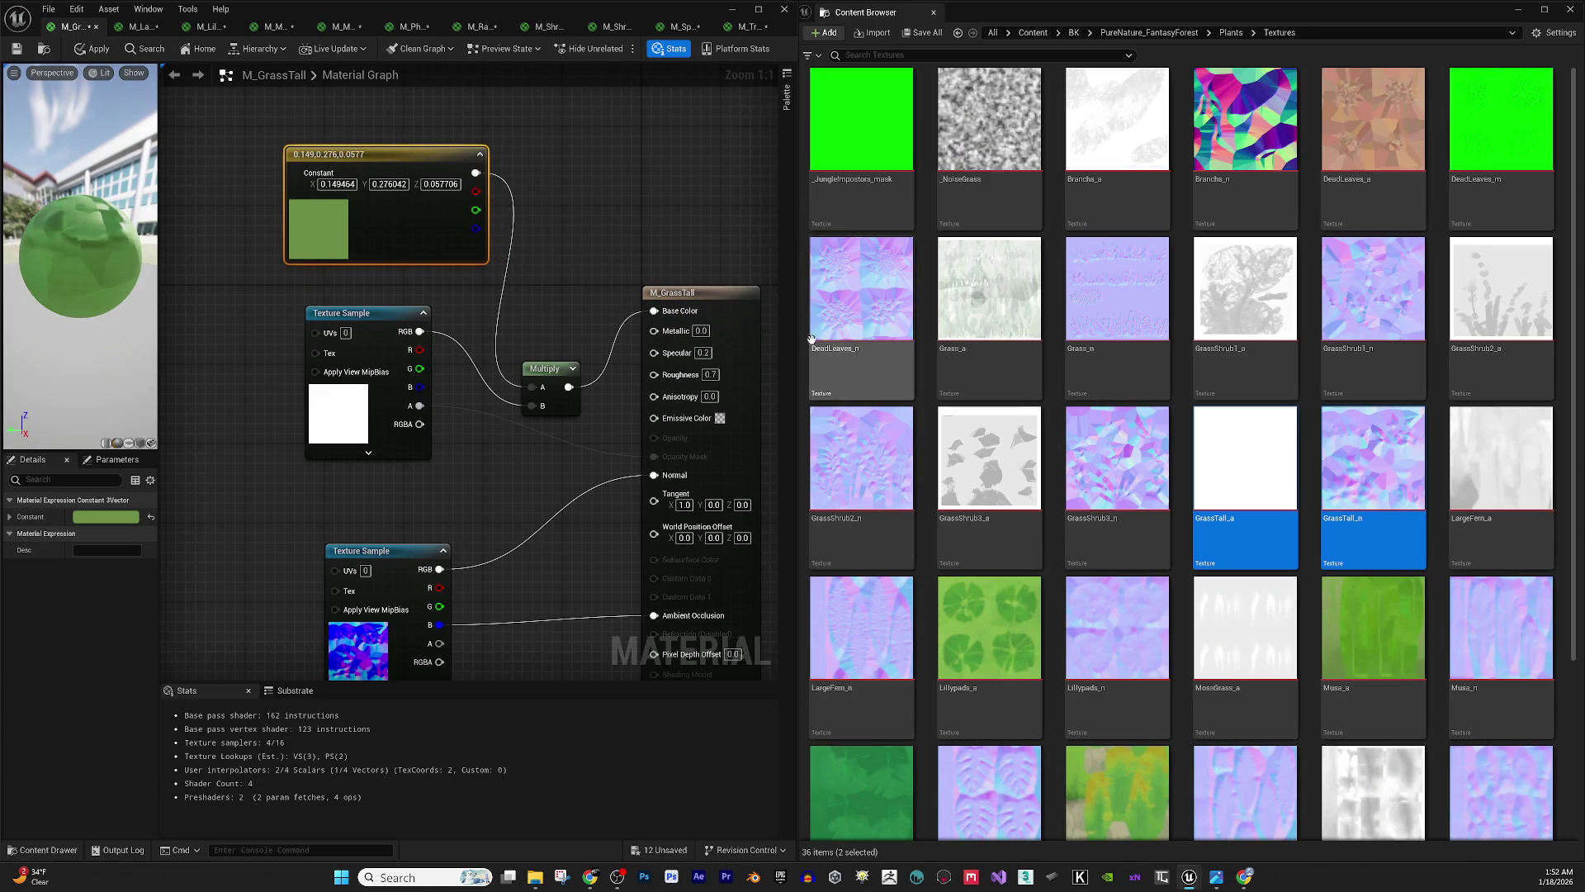
- Make M_GrassTall two-sided with Masked blending, apply the changes, and close it
left_click(718, 294)
left_click(75, 567)
left_click(116, 533)
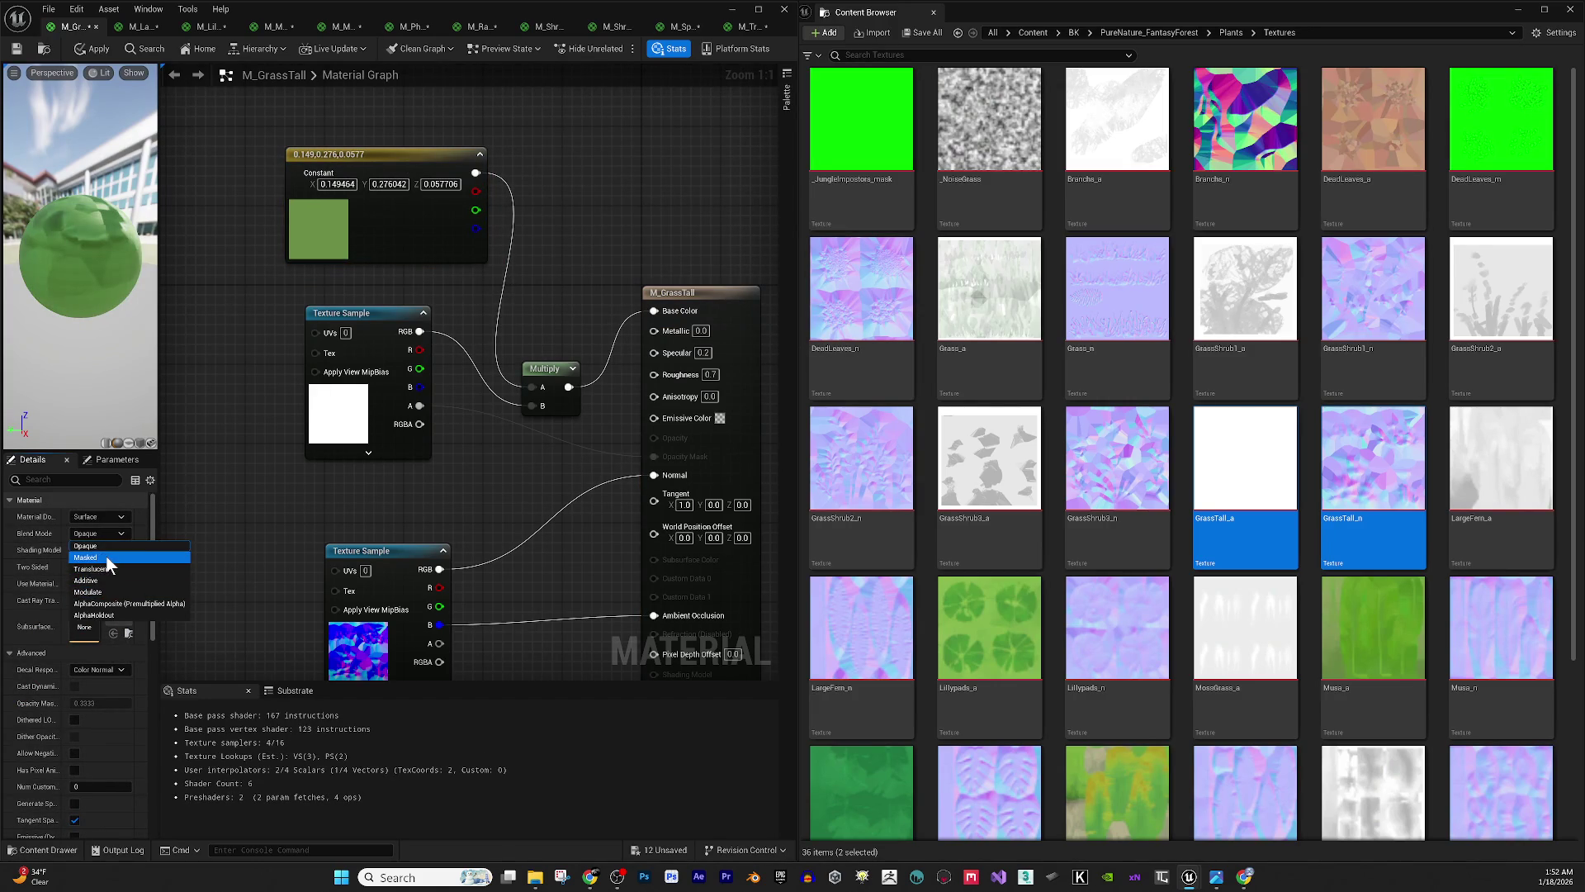
left_click(106, 556)
left_click_drag(15, 256, 41, 211)
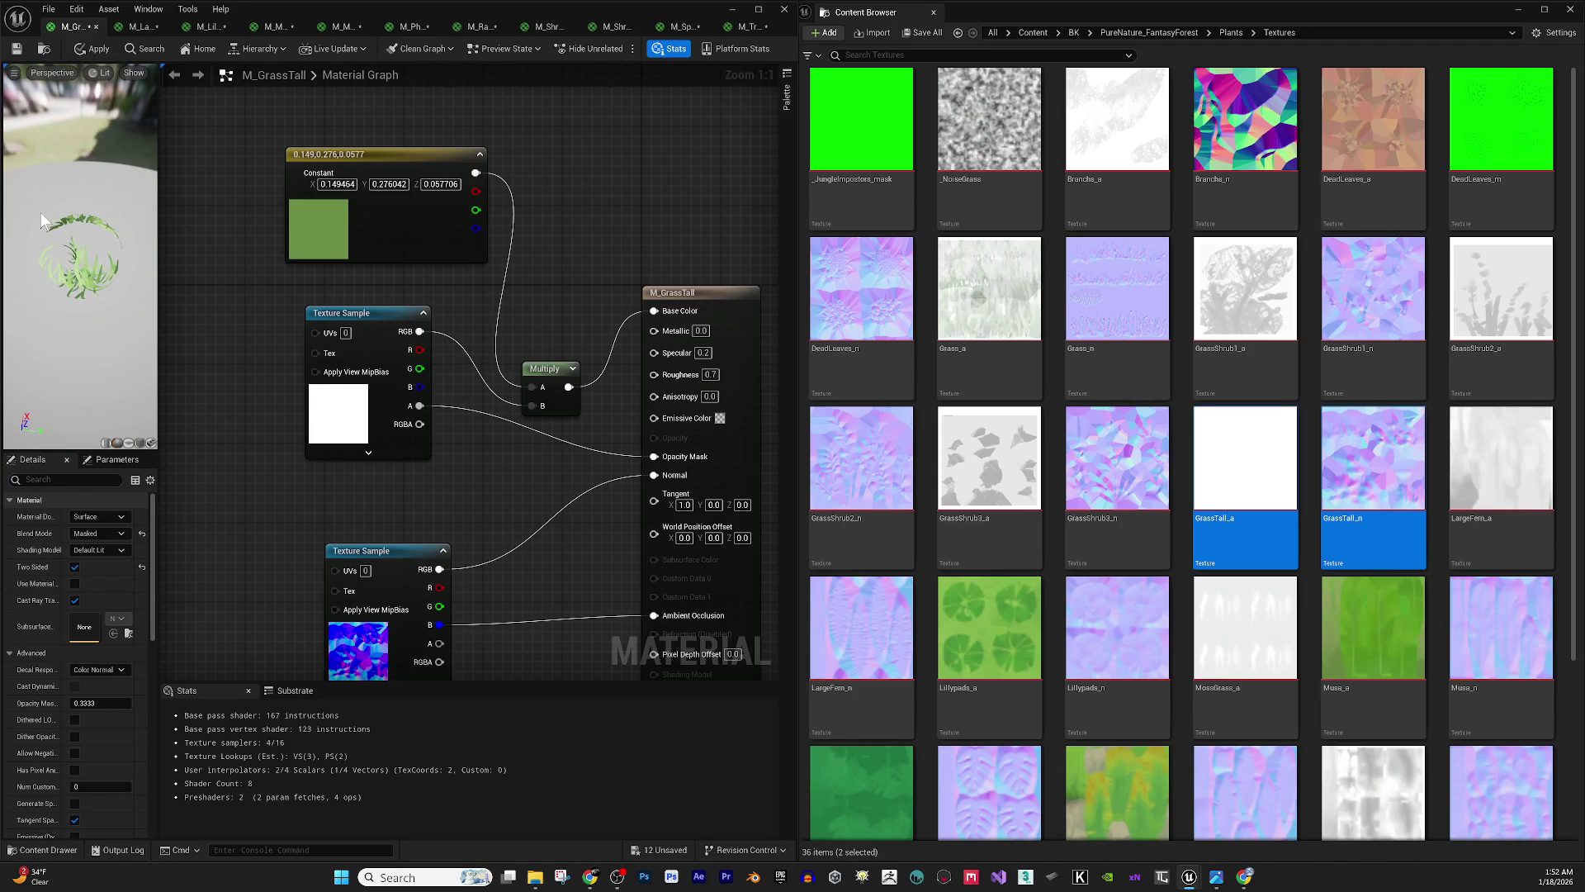
left_click(94, 47)
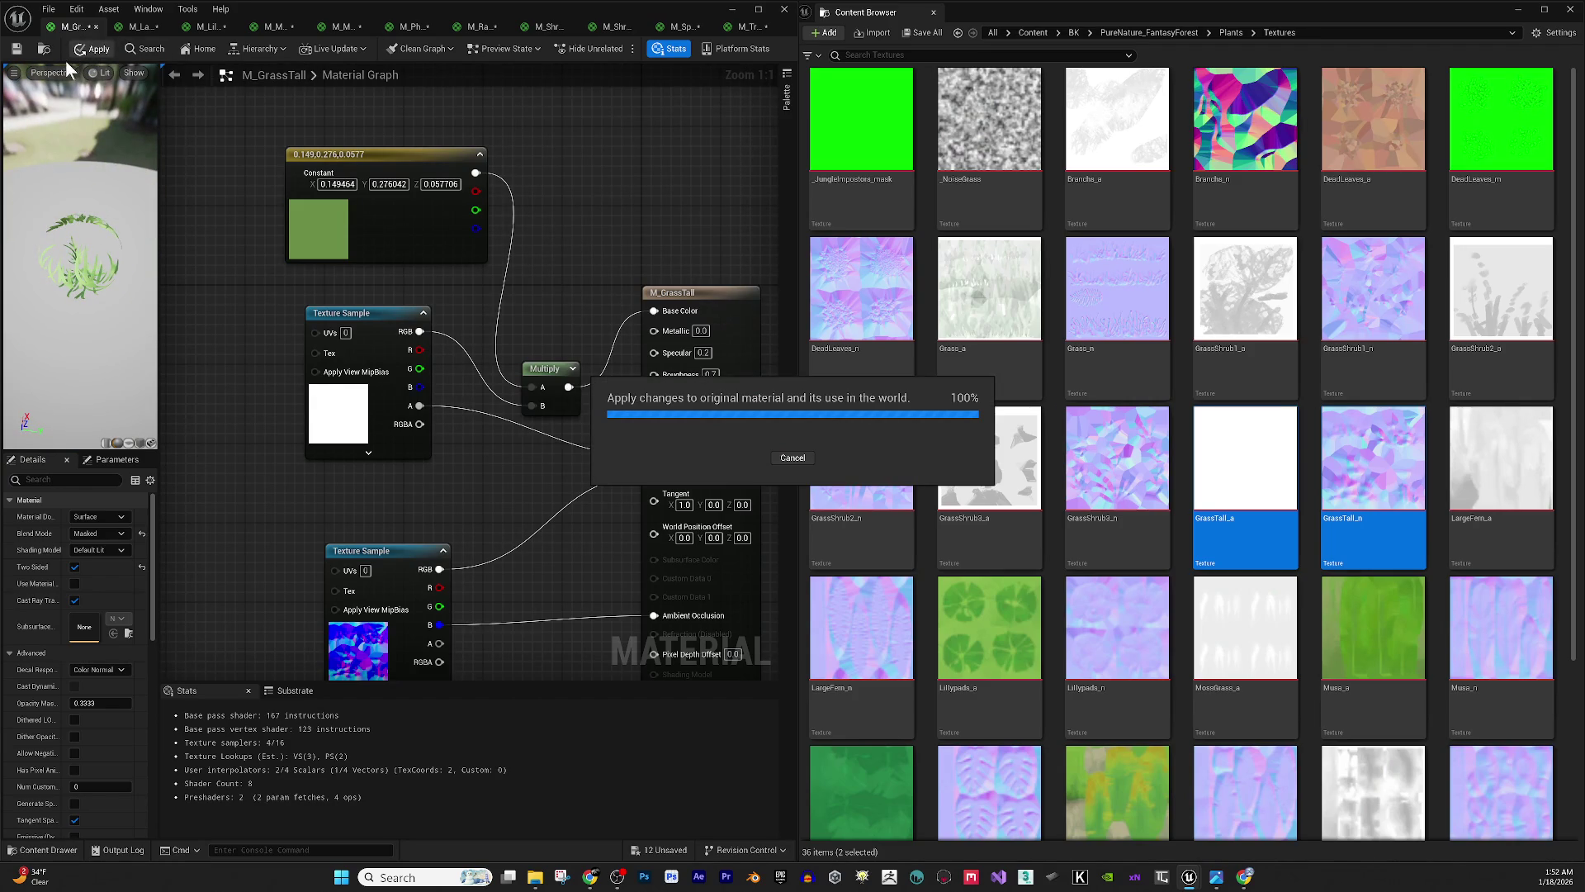
left_click(96, 26)
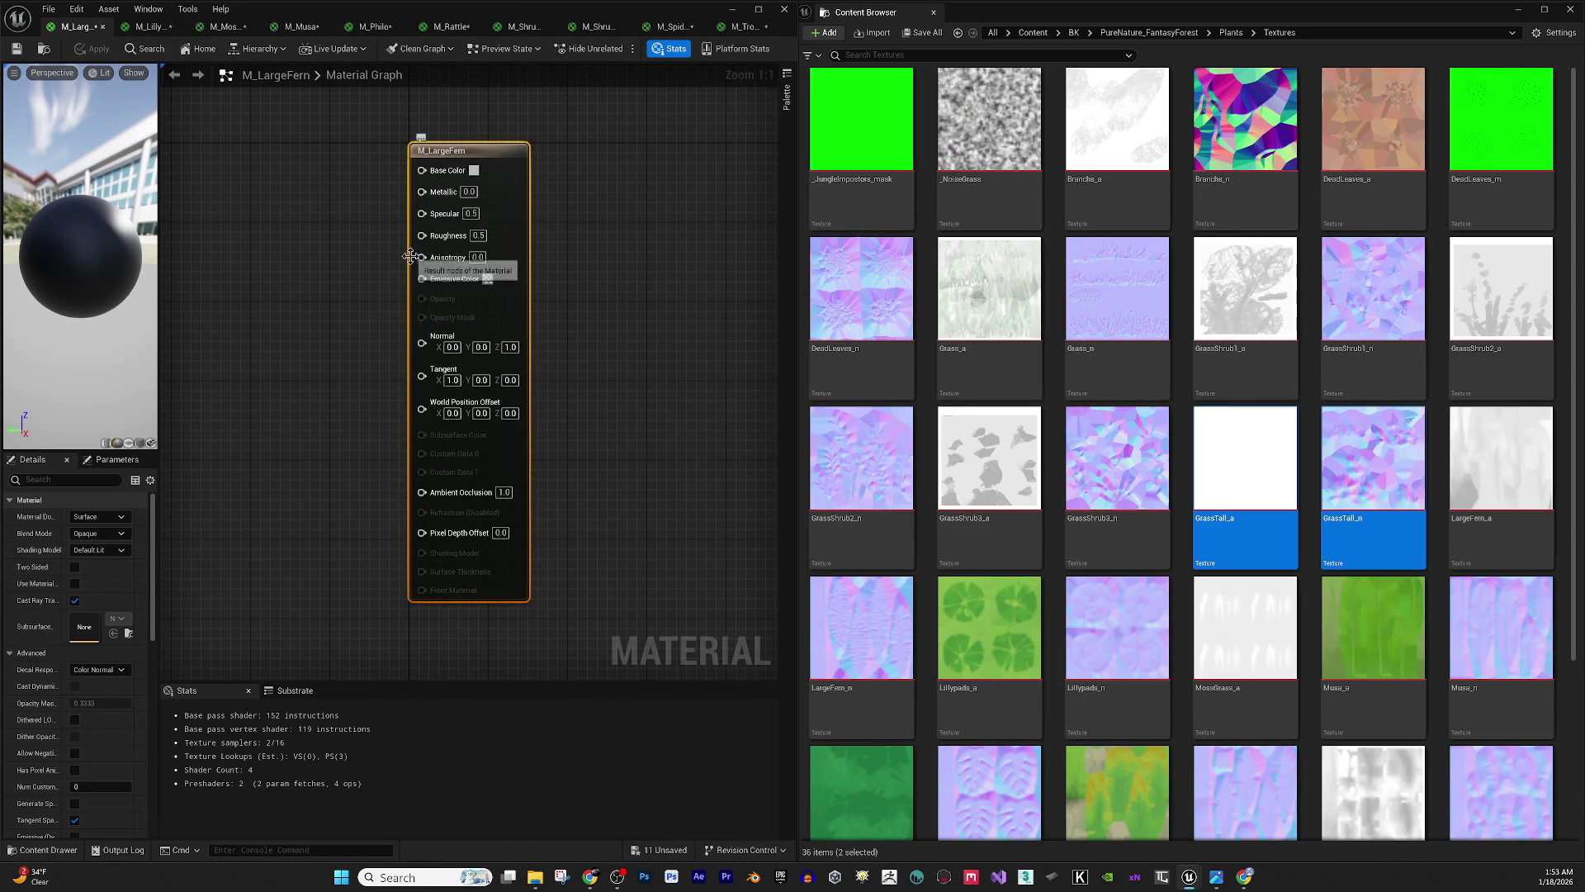
- Bring the LargeFern_a and LargeFern_n textures into the M_LargeFern graph
left_click_drag(326, 413, 355, 427)
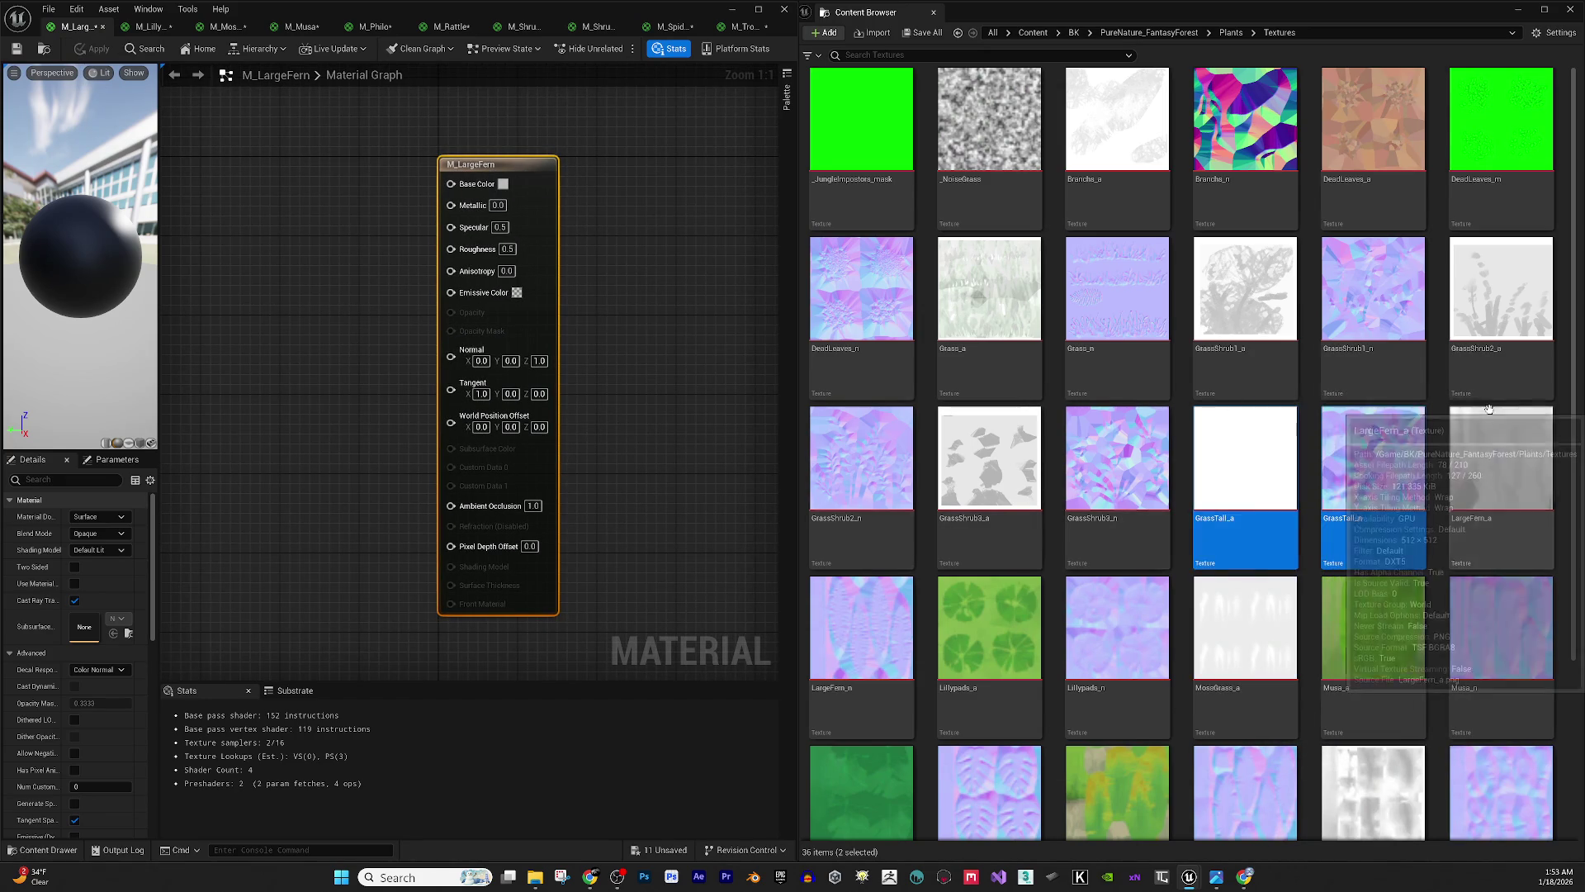
left_click(1466, 529)
left_click(861, 628, "ctrl")
mouse_move(861, 628)
left_mouse_down()
mouse_move(232, 360)
mouse_move(255, 312)
left_mouse_up()
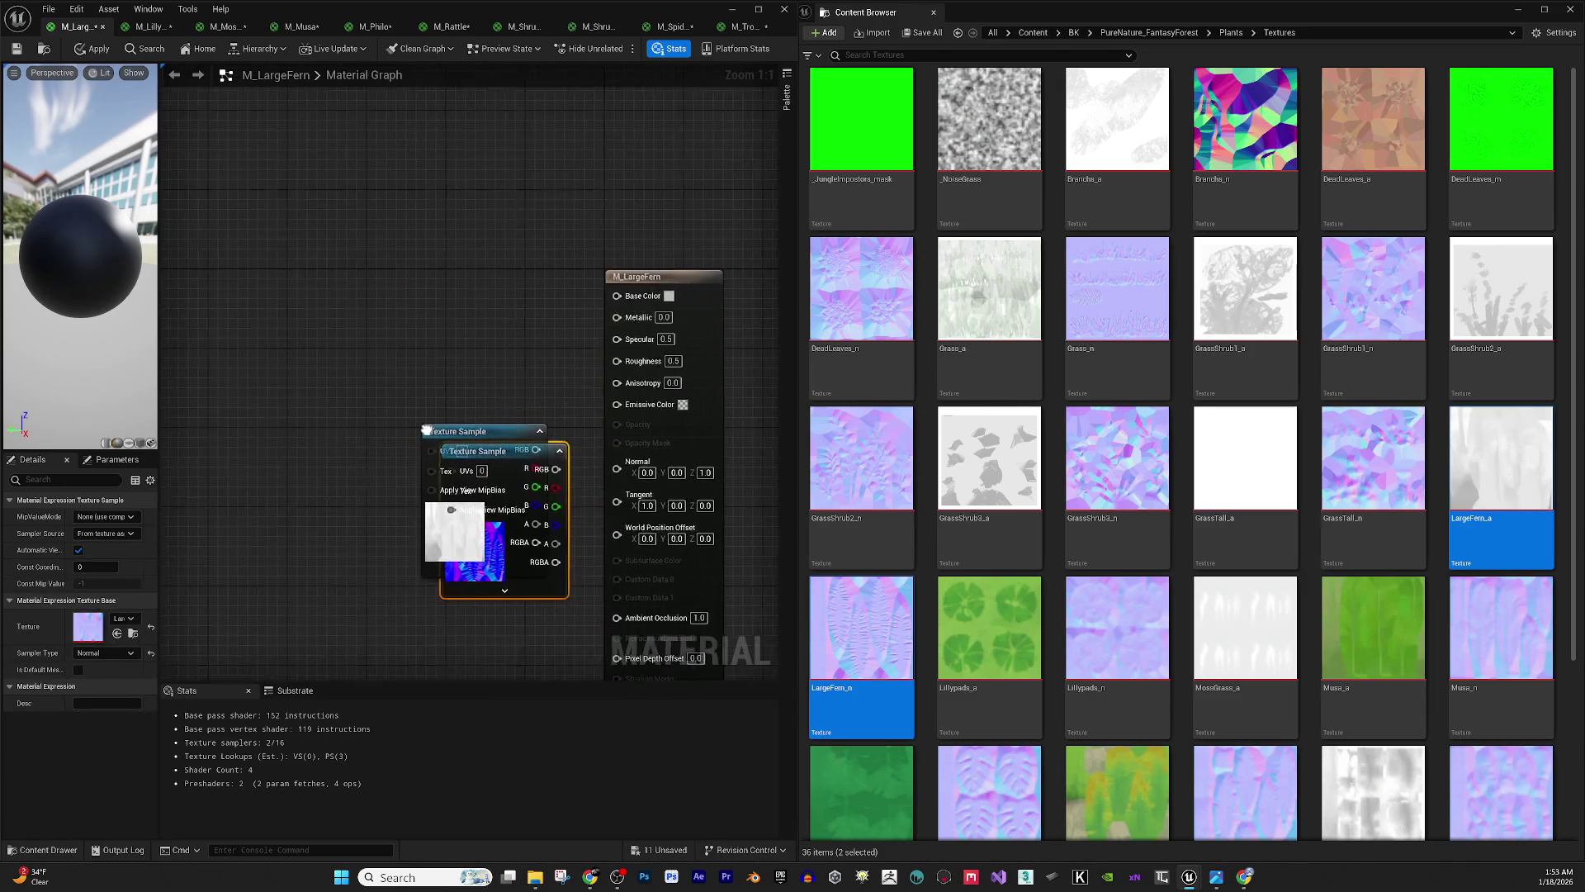
- Add a Multiply node and a colour constant tinted dark green
left_click(326, 241)
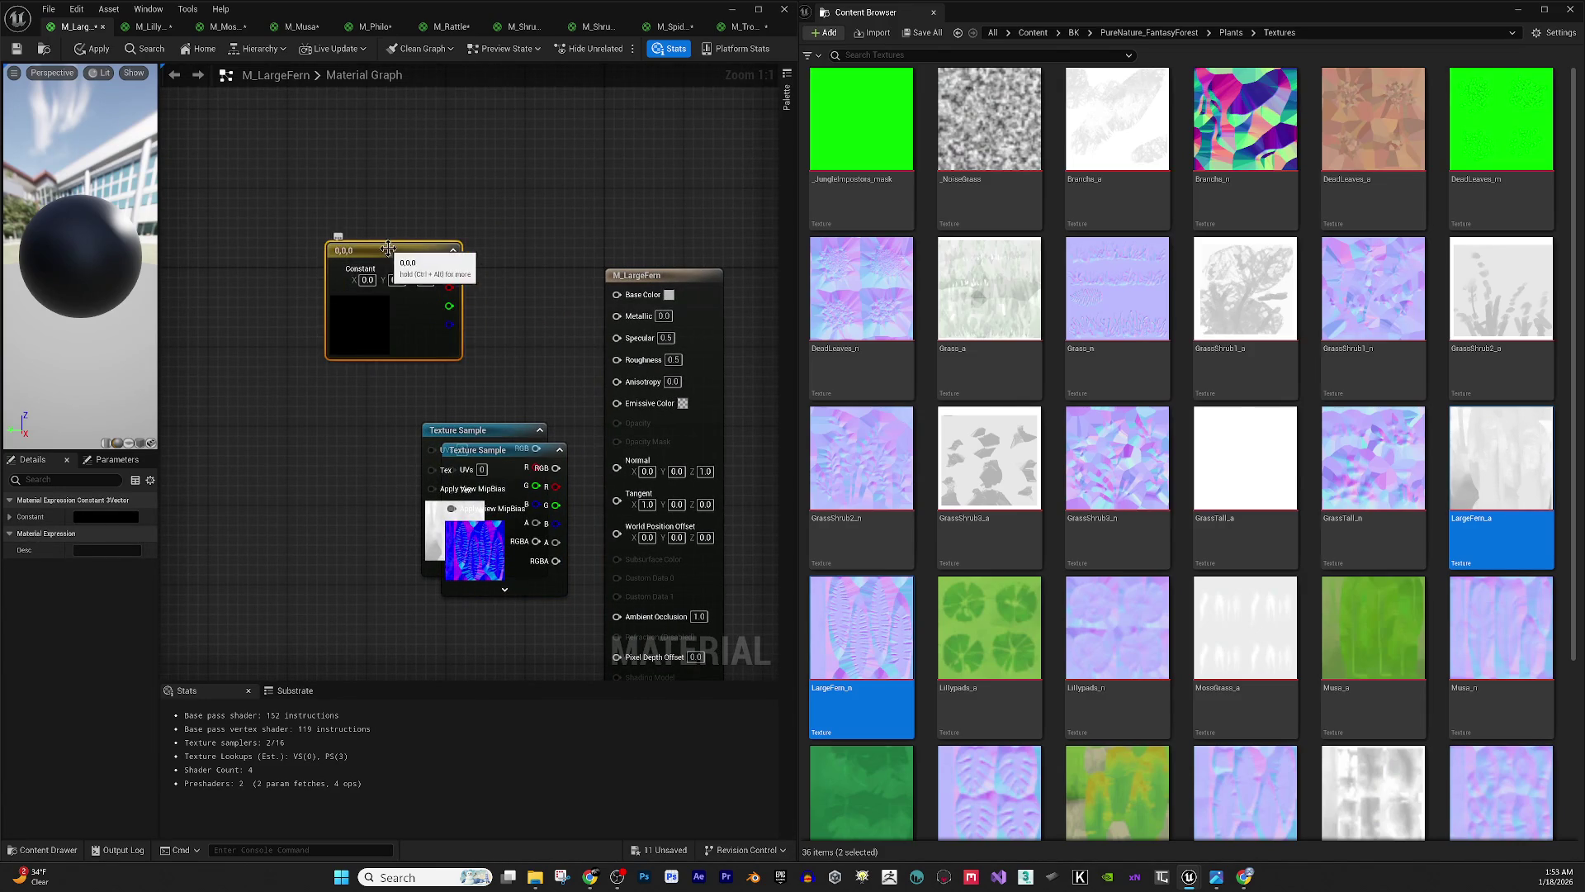
left_click_drag(389, 245, 214, 293)
left_click(363, 250)
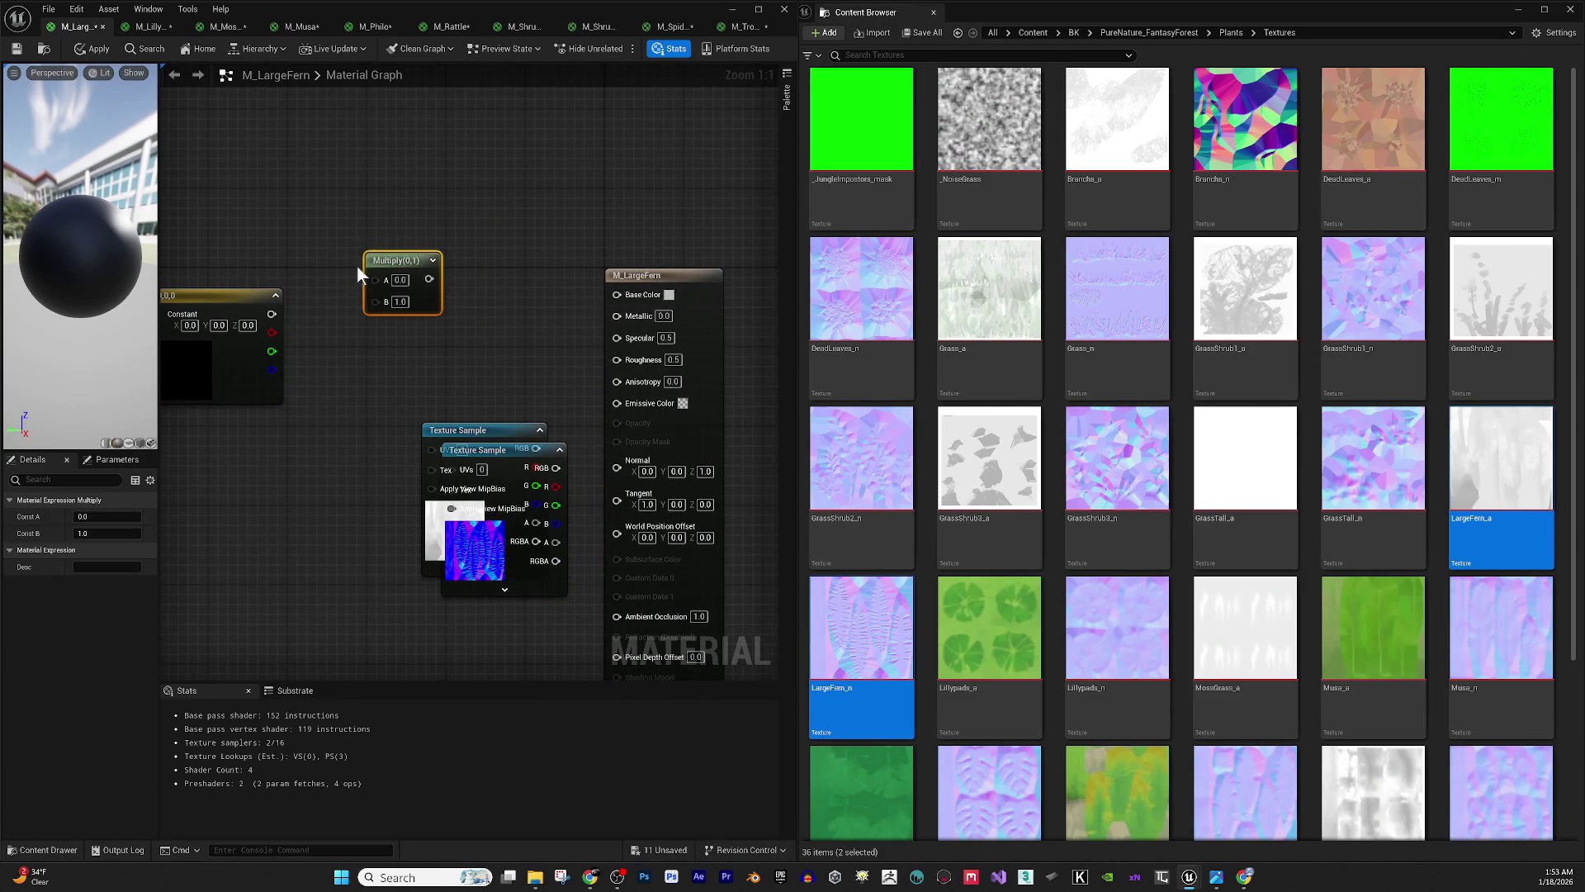
left_click(276, 388)
left_click(109, 512)
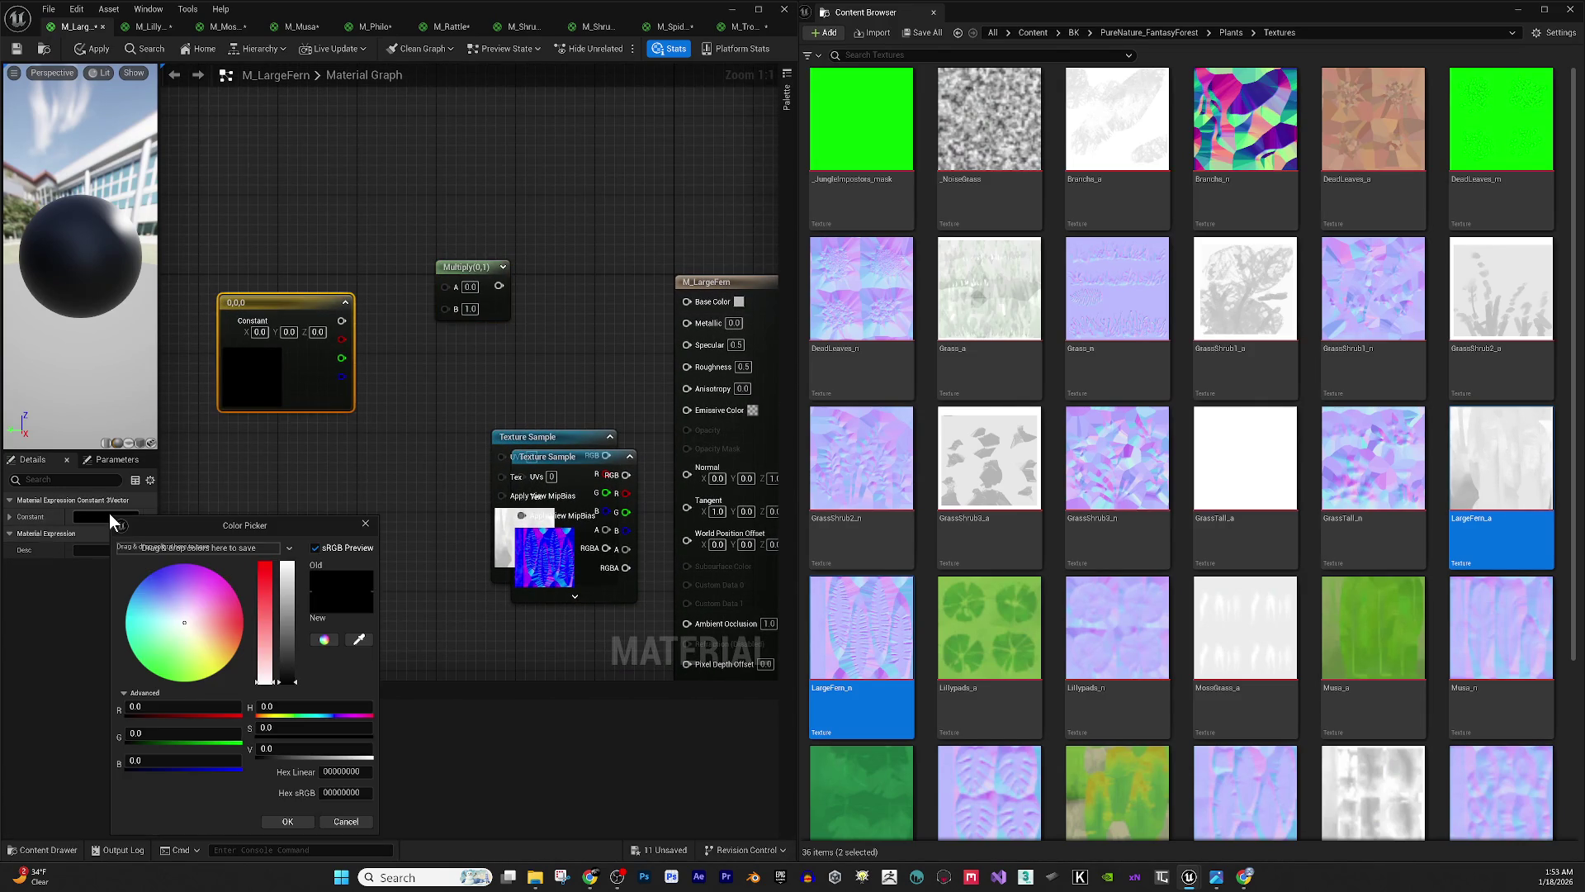
mouse_move(235, 596)
left_mouse_down()
mouse_move(180, 679)
mouse_move(166, 675)
left_mouse_up()
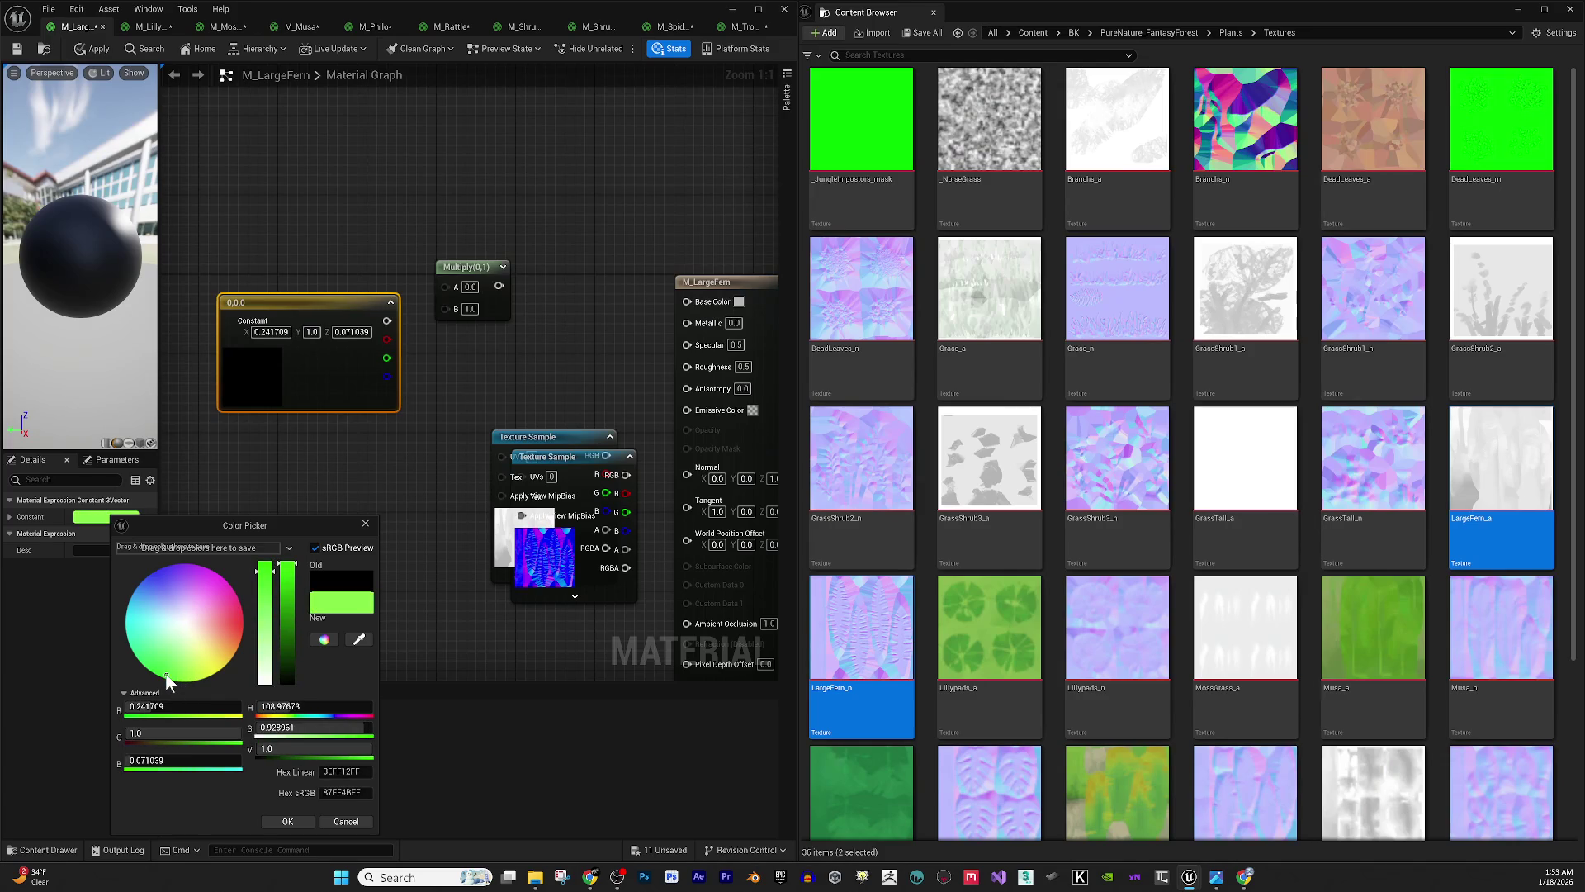
left_click(287, 655)
left_click_drag(287, 655, 287, 657)
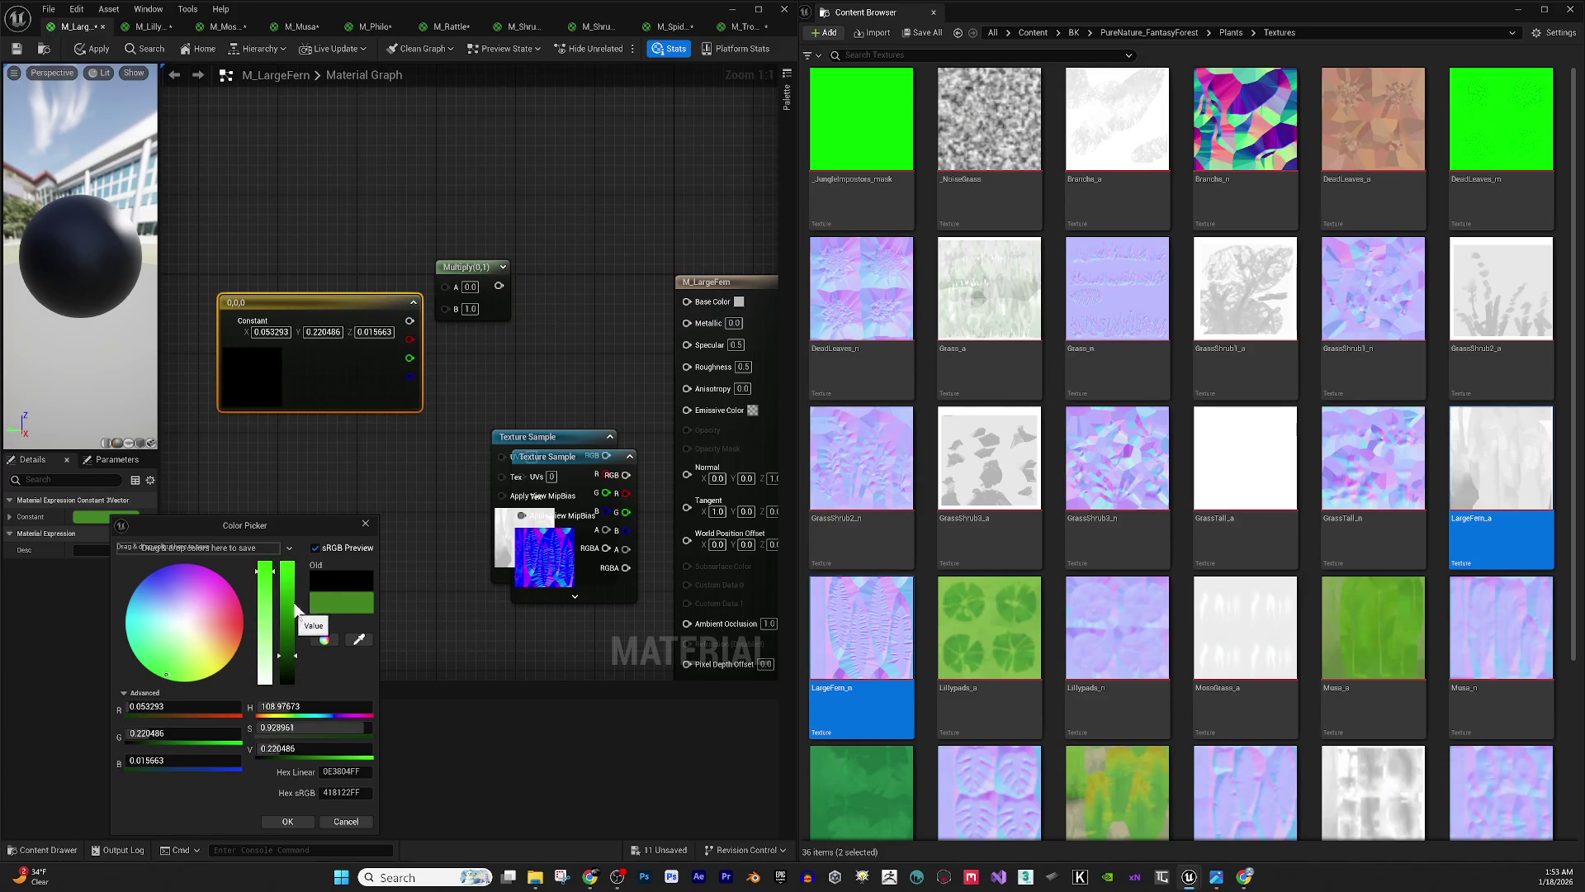
left_click(289, 816)
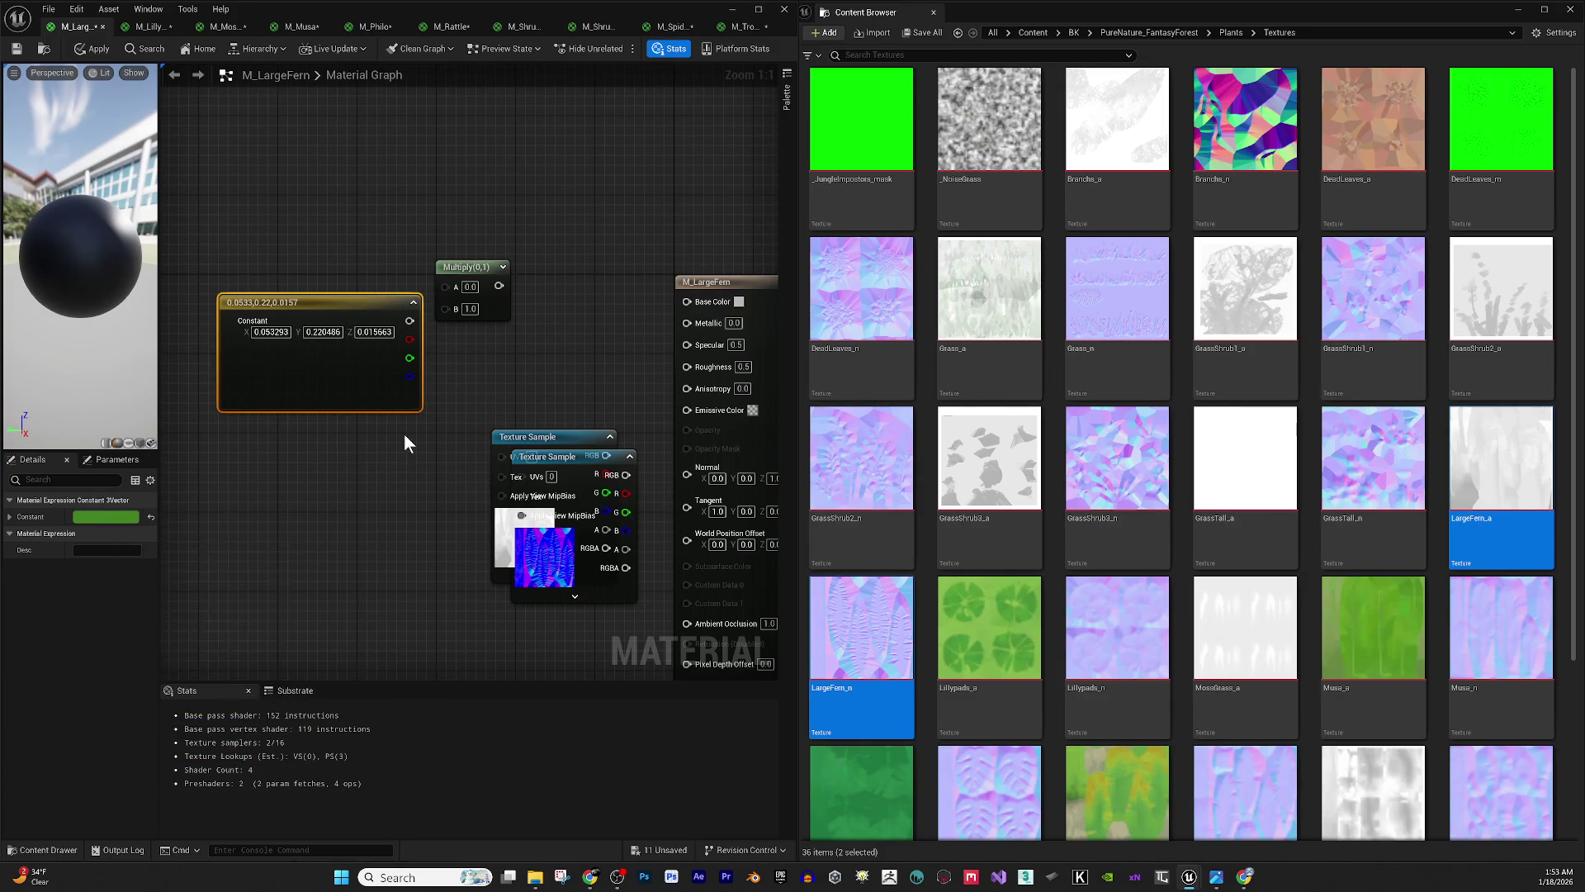
- Rearrange the tint and texture nodes and connect the normal map's RGB to Normal
left_click_drag(424, 330, 316, 152)
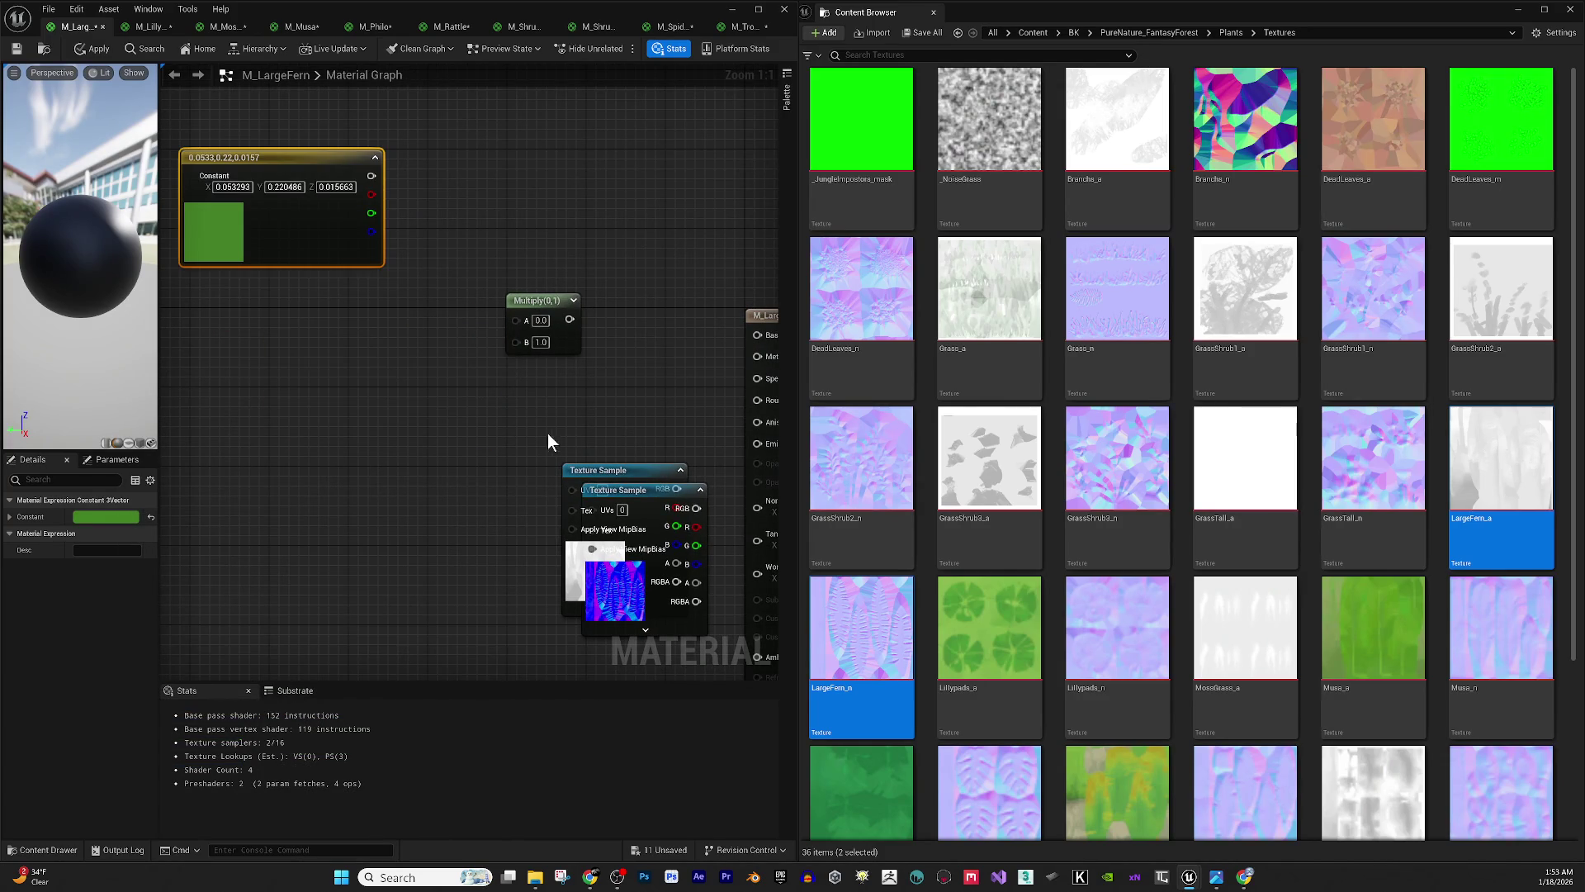
mouse_move(624, 483)
left_mouse_down()
mouse_move(275, 408)
mouse_move(248, 678)
left_mouse_up()
left_click_drag(582, 458, 179, 332)
mouse_move(296, 354)
left_mouse_down()
mouse_move(360, 348)
mouse_move(155, 373)
mouse_move(517, 321)
mouse_move(389, 201)
mouse_move(372, 153)
left_mouse_up()
mouse_move(216, 425)
left_mouse_down()
mouse_move(312, 456)
mouse_move(647, 498)
mouse_move(760, 464)
mouse_move(539, 456)
left_mouse_up()
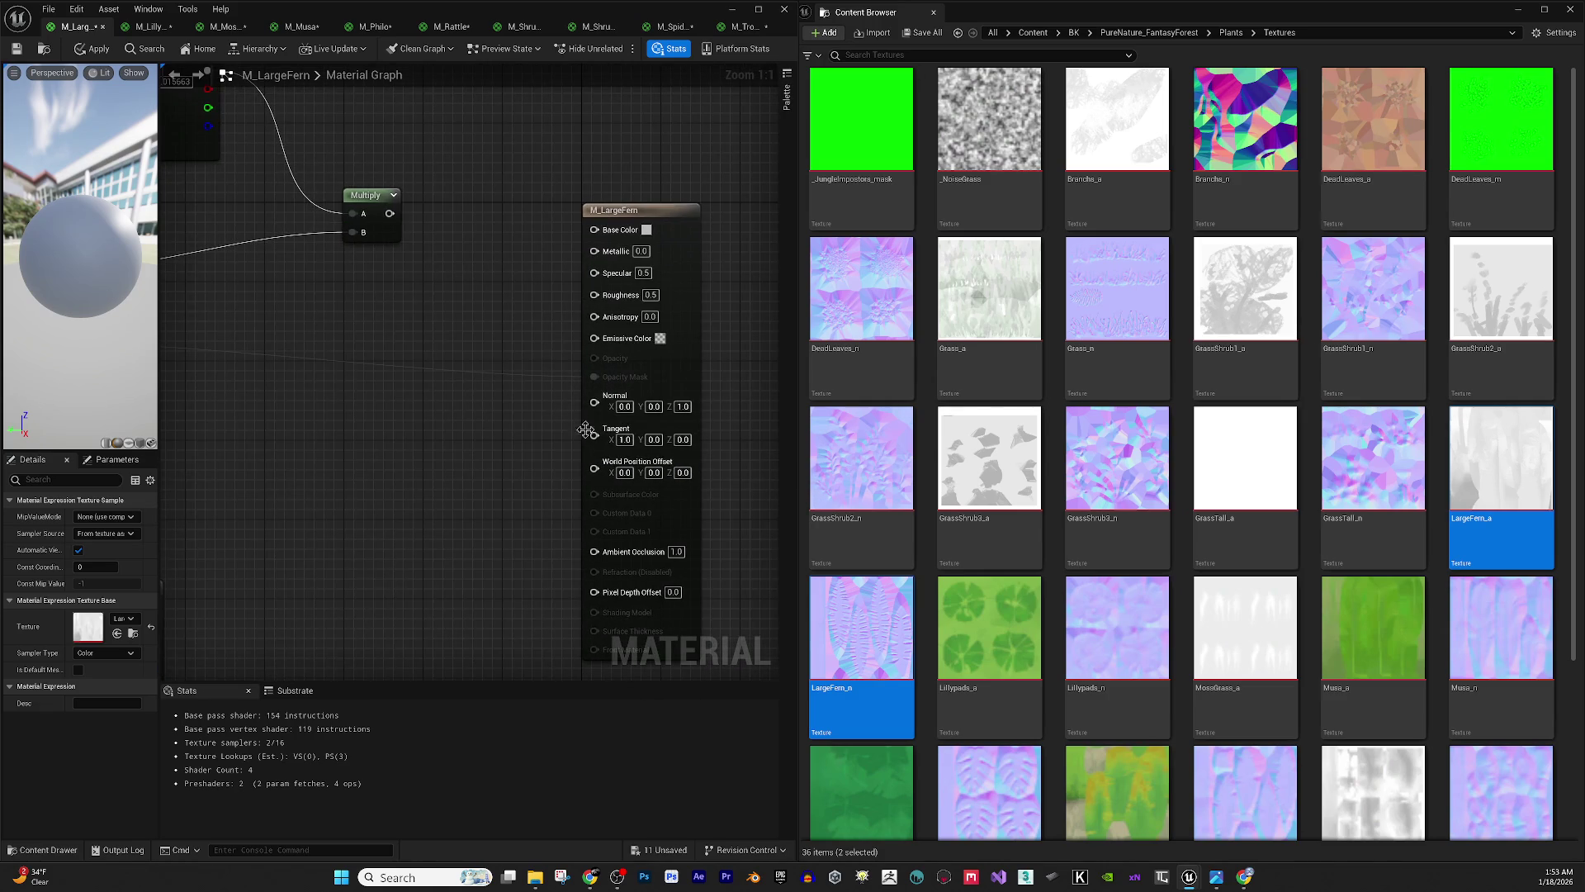
mouse_move(594, 403)
left_mouse_down()
mouse_move(223, 629)
mouse_move(347, 611)
left_mouse_up()
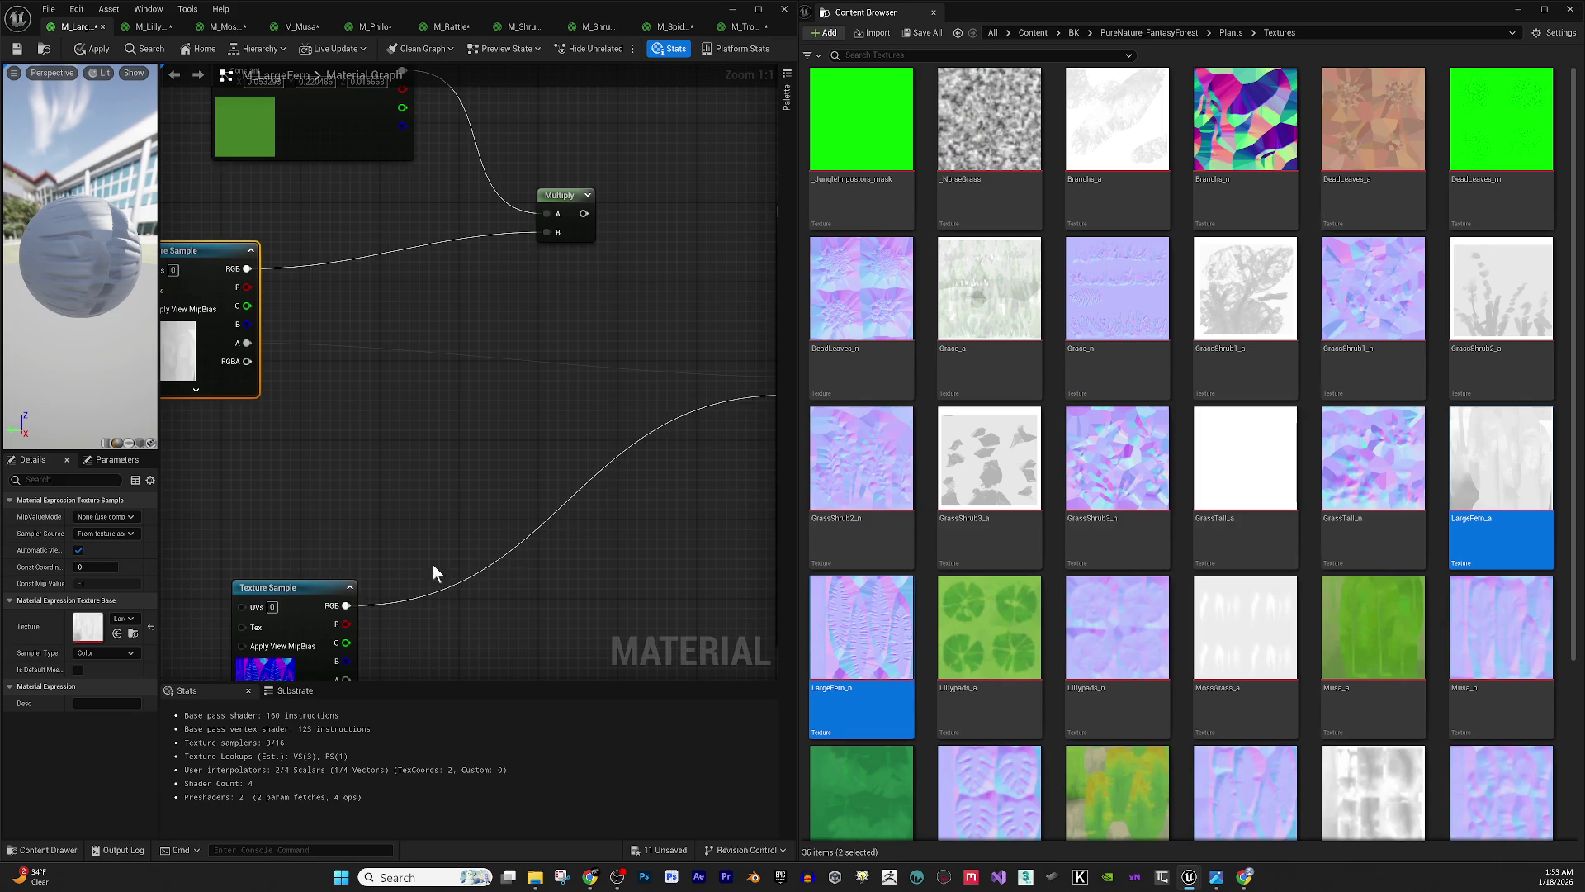
left_click_drag(432, 570, 283, 637)
left_click_drag(418, 539, 476, 512)
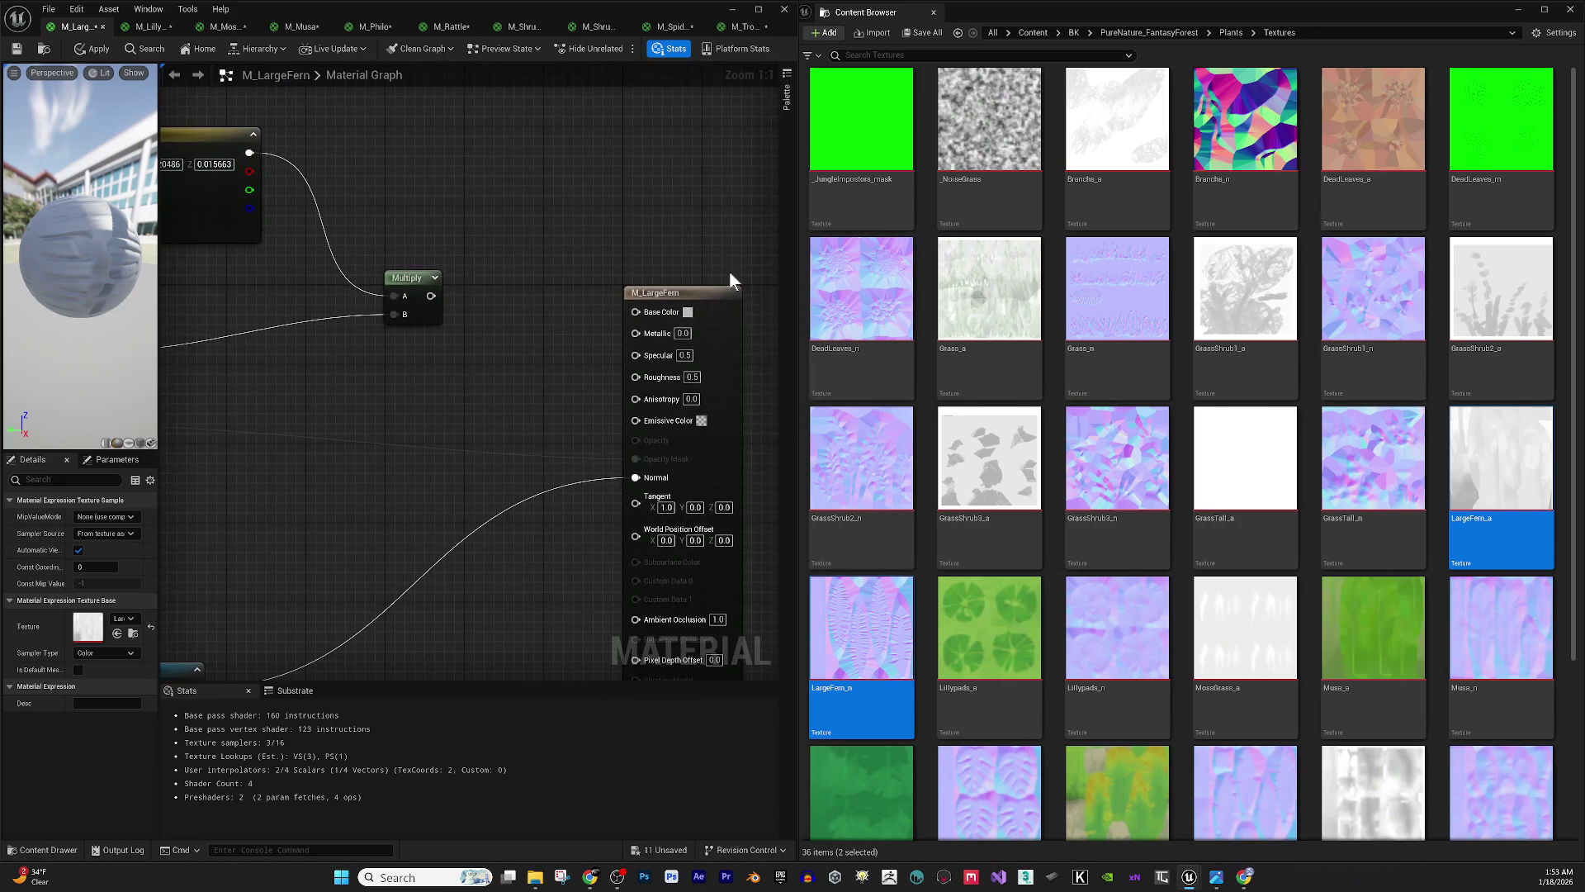
- Set M_LargeFern's Roughness to 0.7
left_click(692, 377)
type("0.7")
key("Return")
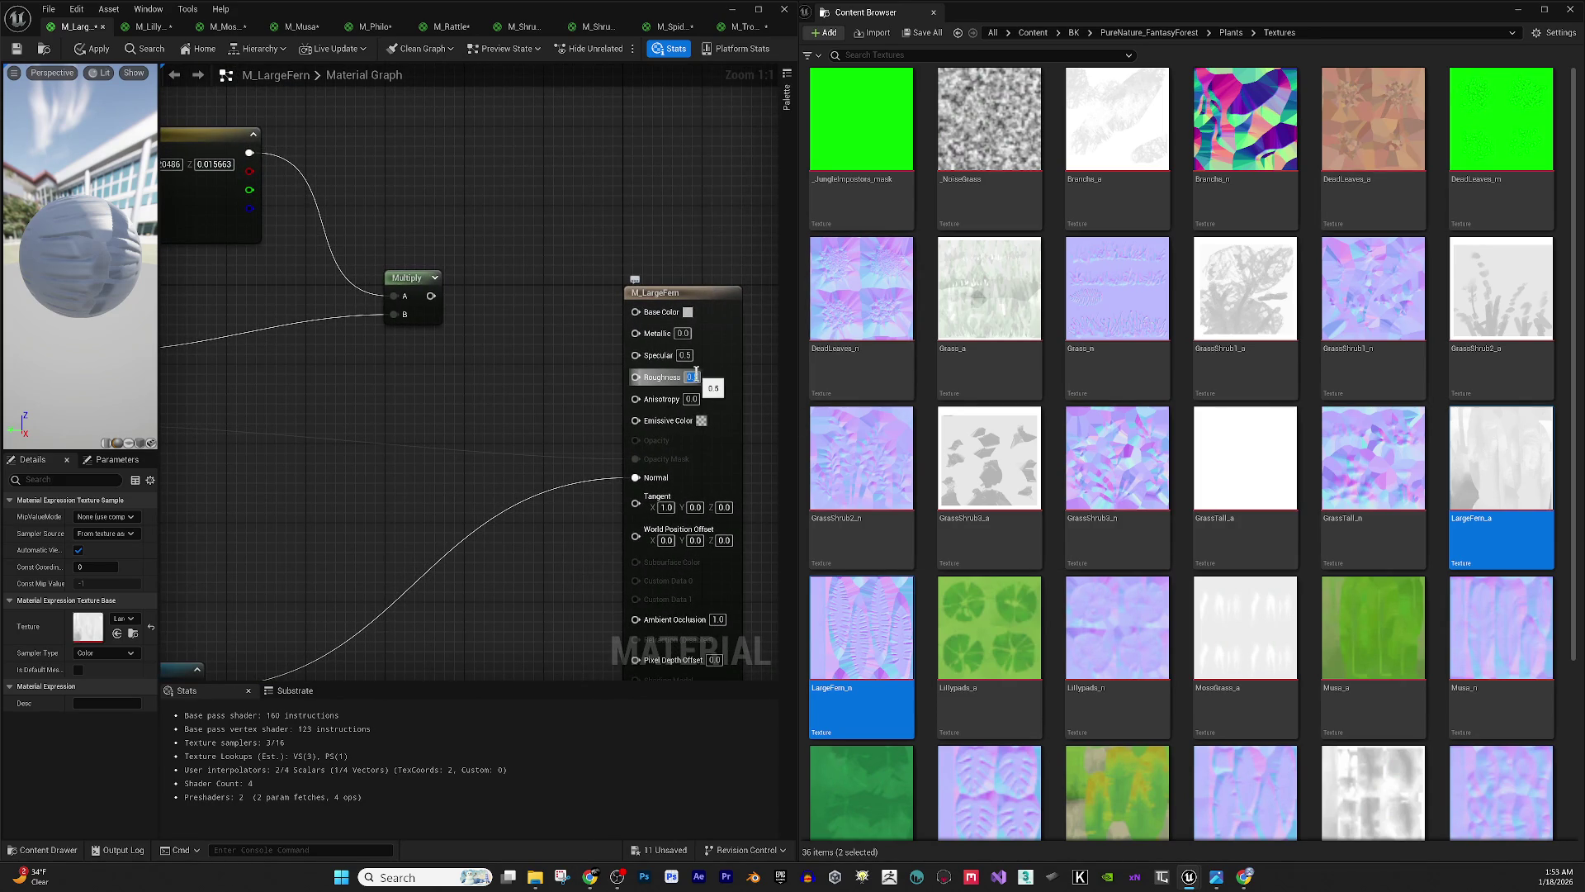
left_click(693, 377)
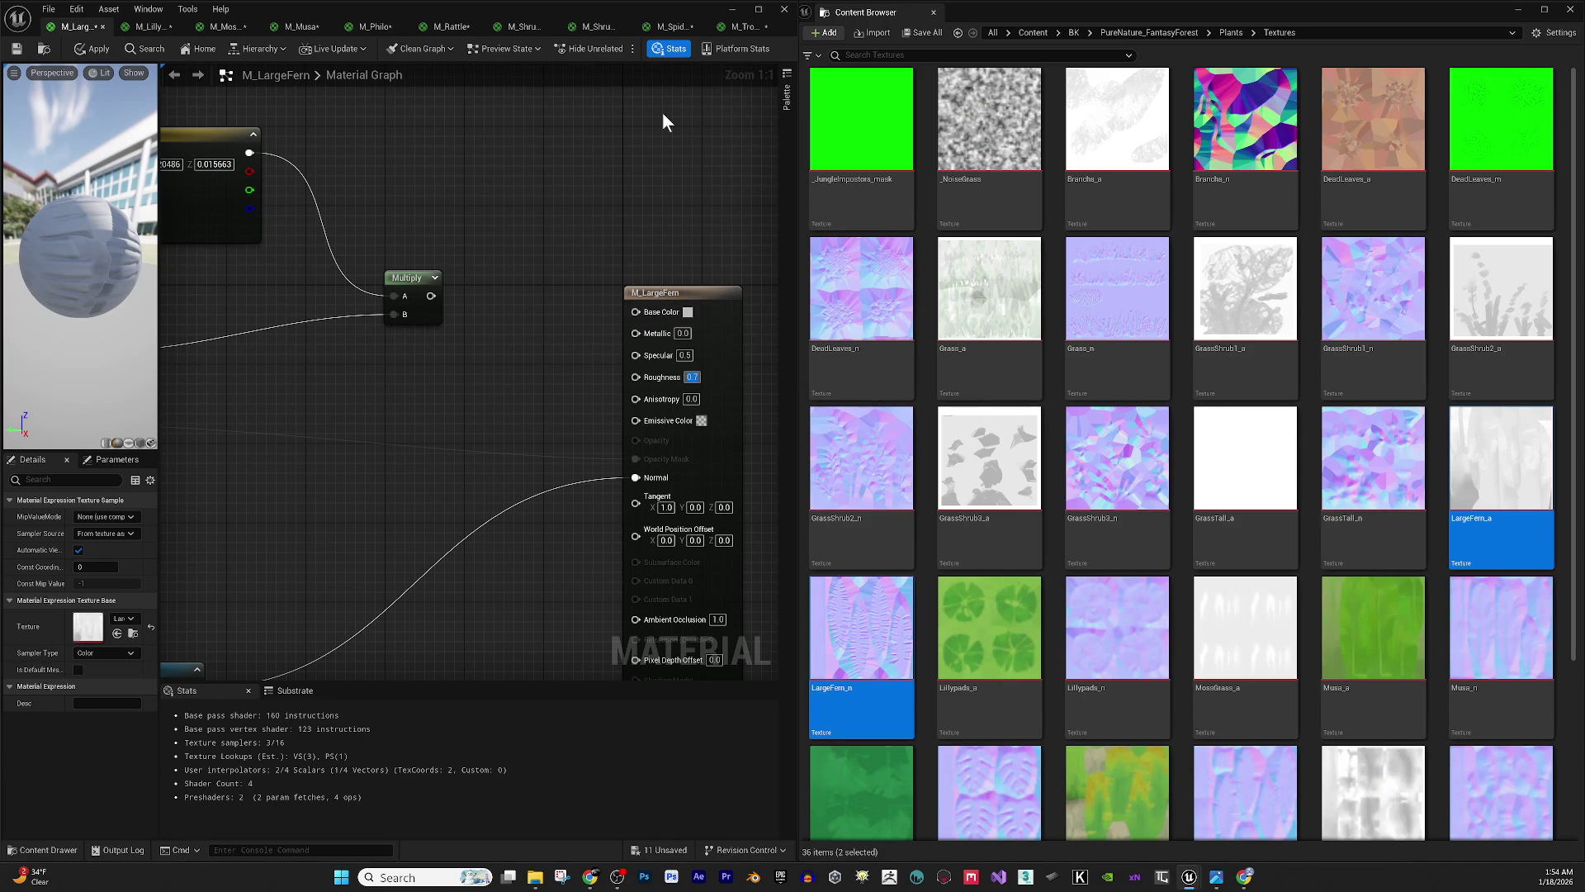
left_click_drag(431, 295, 638, 311)
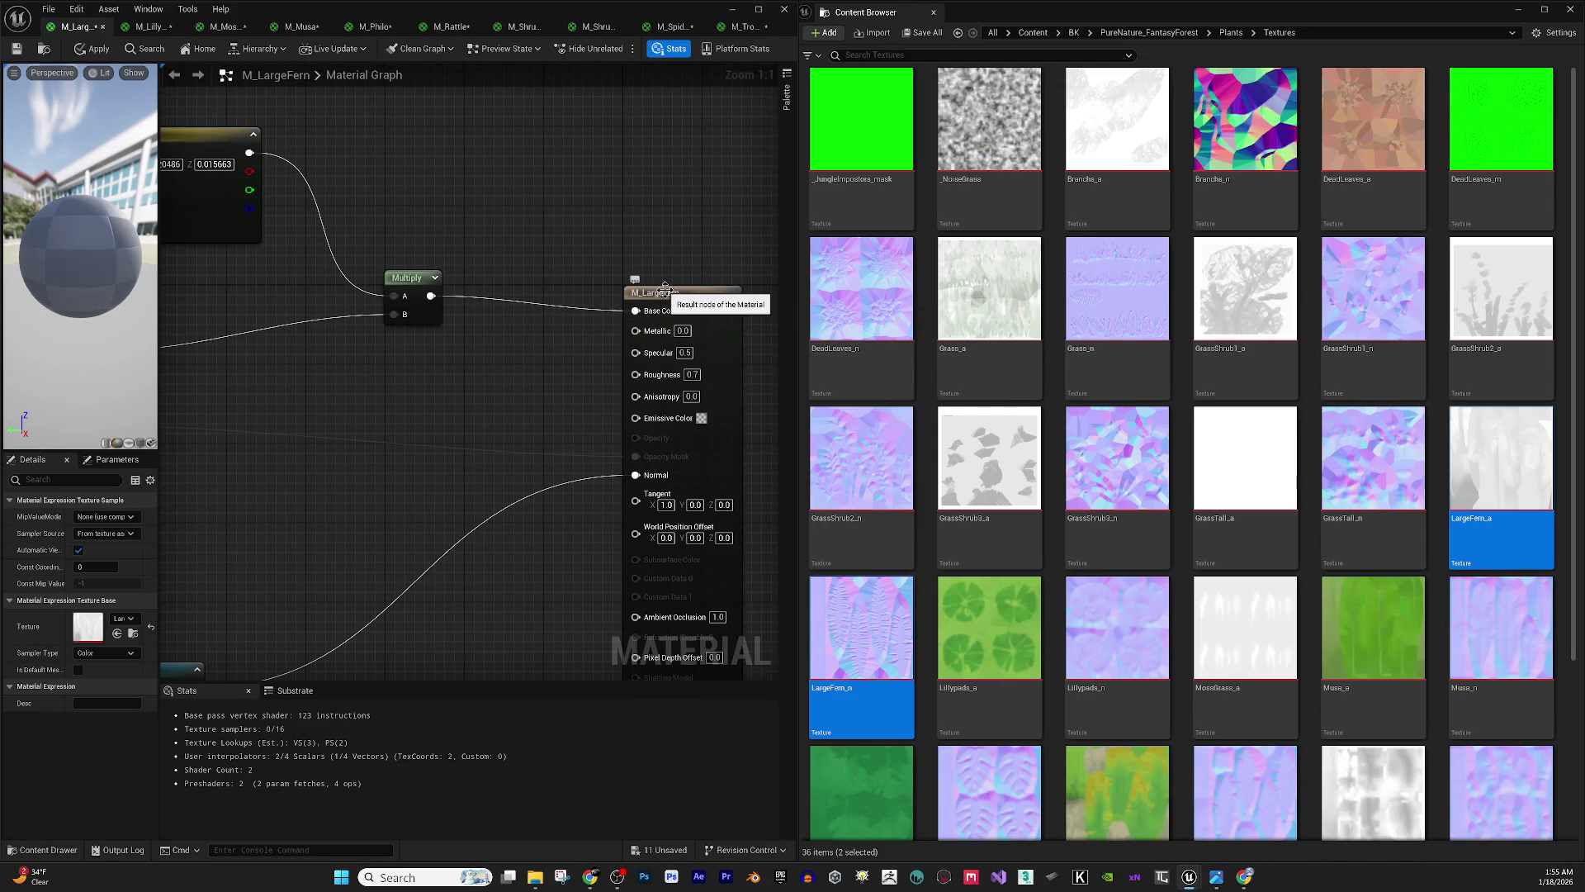
- Feed the tinted Multiply into Base Color and make M_LargeFern Masked and two-sided
left_click(651, 309)
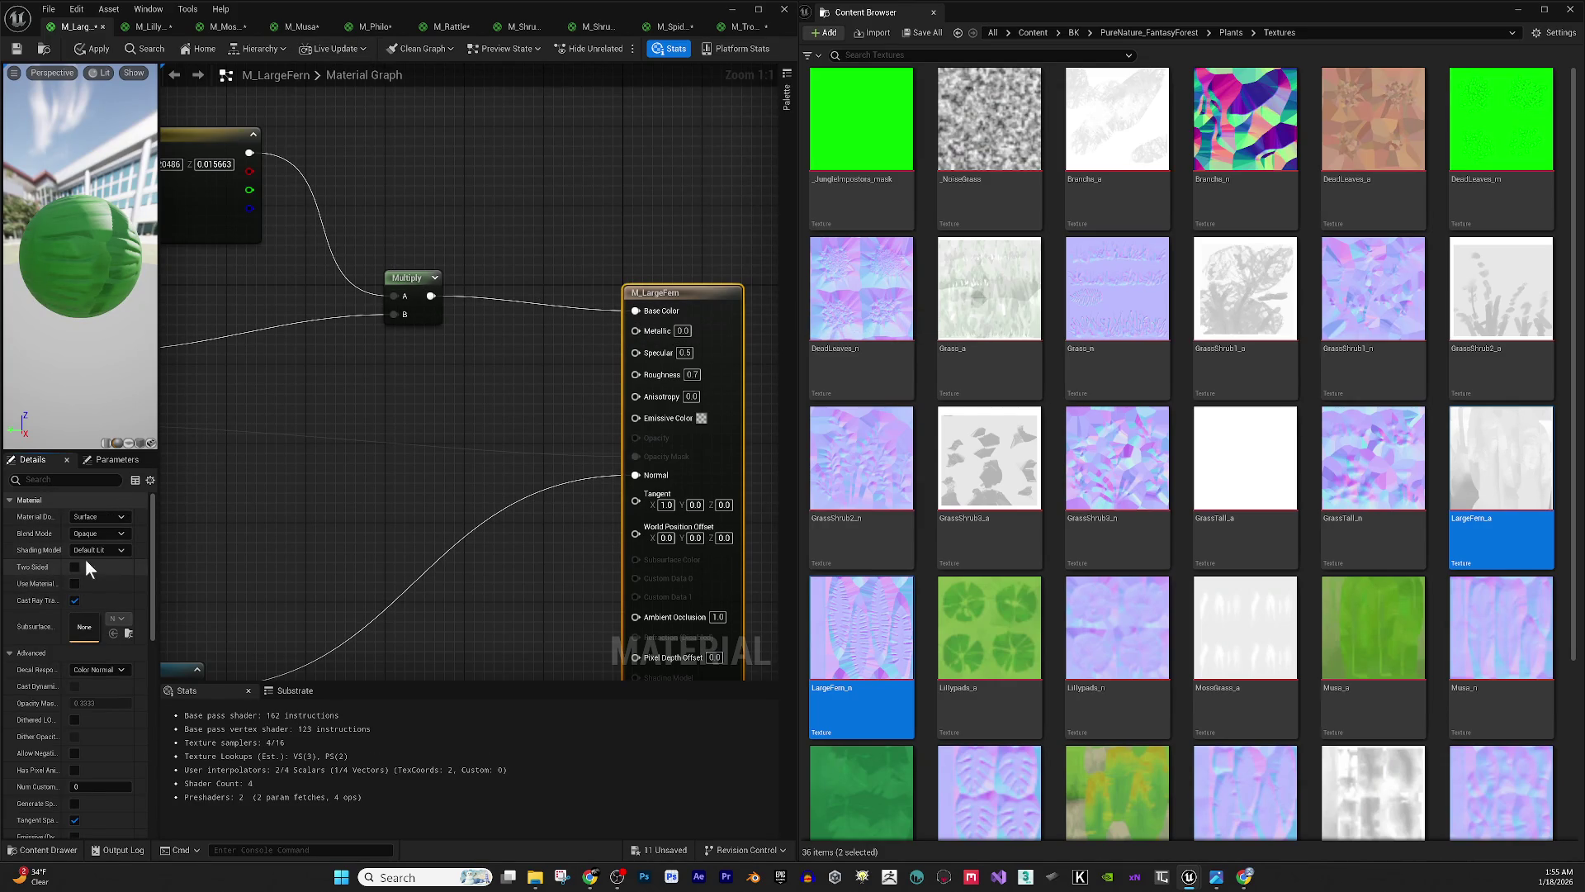
left_click(97, 533)
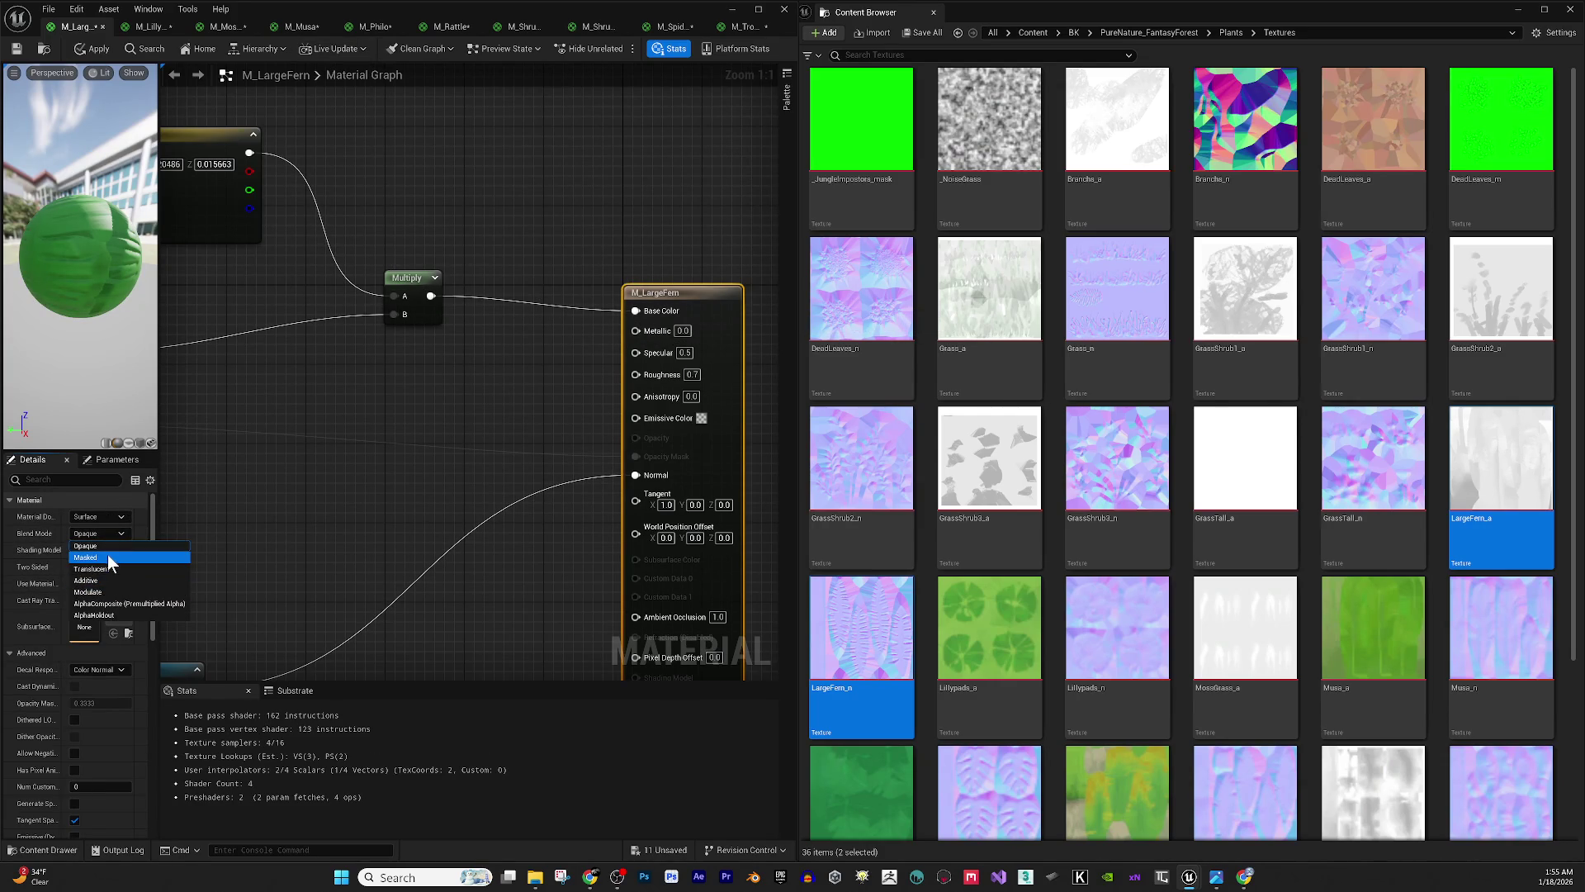
left_click(99, 558)
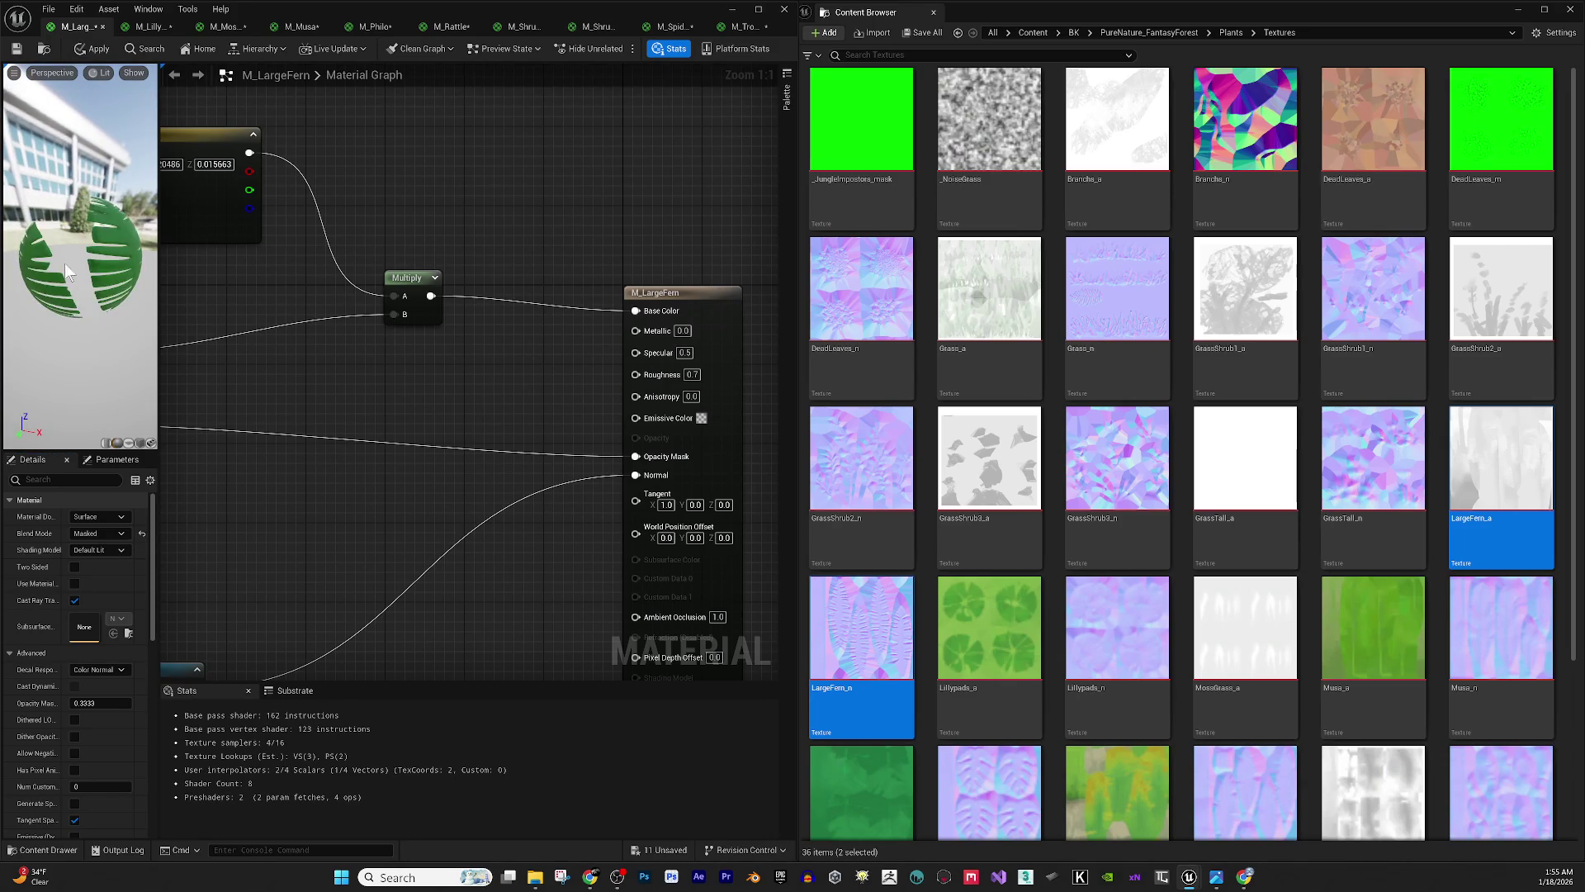
mouse_move(66, 260)
left_mouse_down()
mouse_move(37, 248)
mouse_move(83, 259)
left_mouse_up()
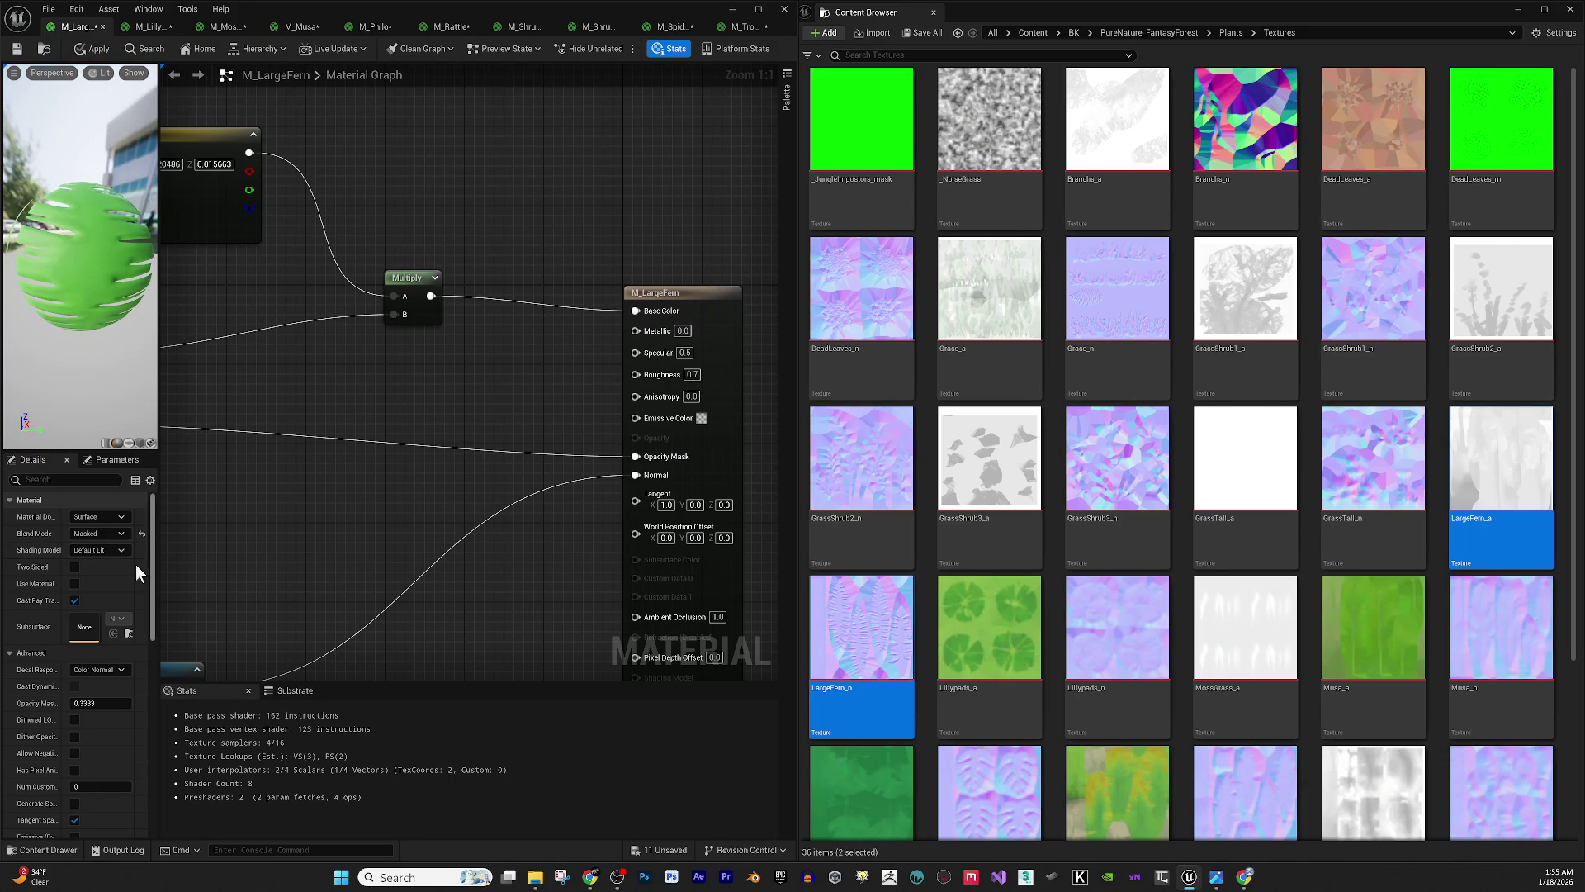
left_click(74, 566)
mouse_move(76, 270)
left_mouse_down()
mouse_move(40, 263)
mouse_move(59, 219)
left_mouse_up()
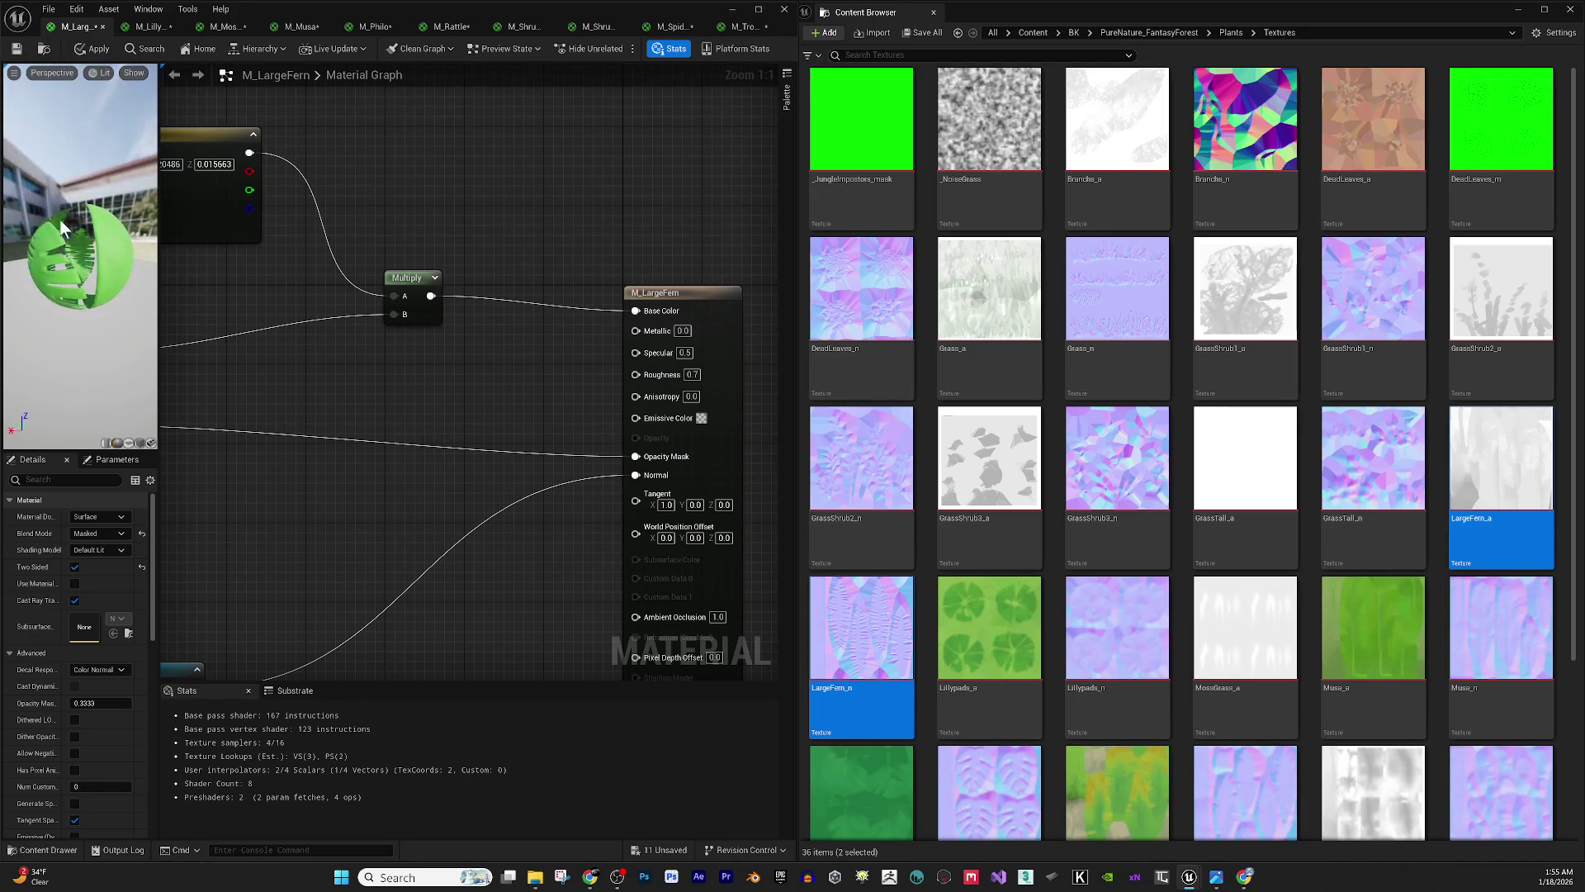
- Apply and save M_LargeFern, then close it to show M_Lillypads
left_click(99, 49)
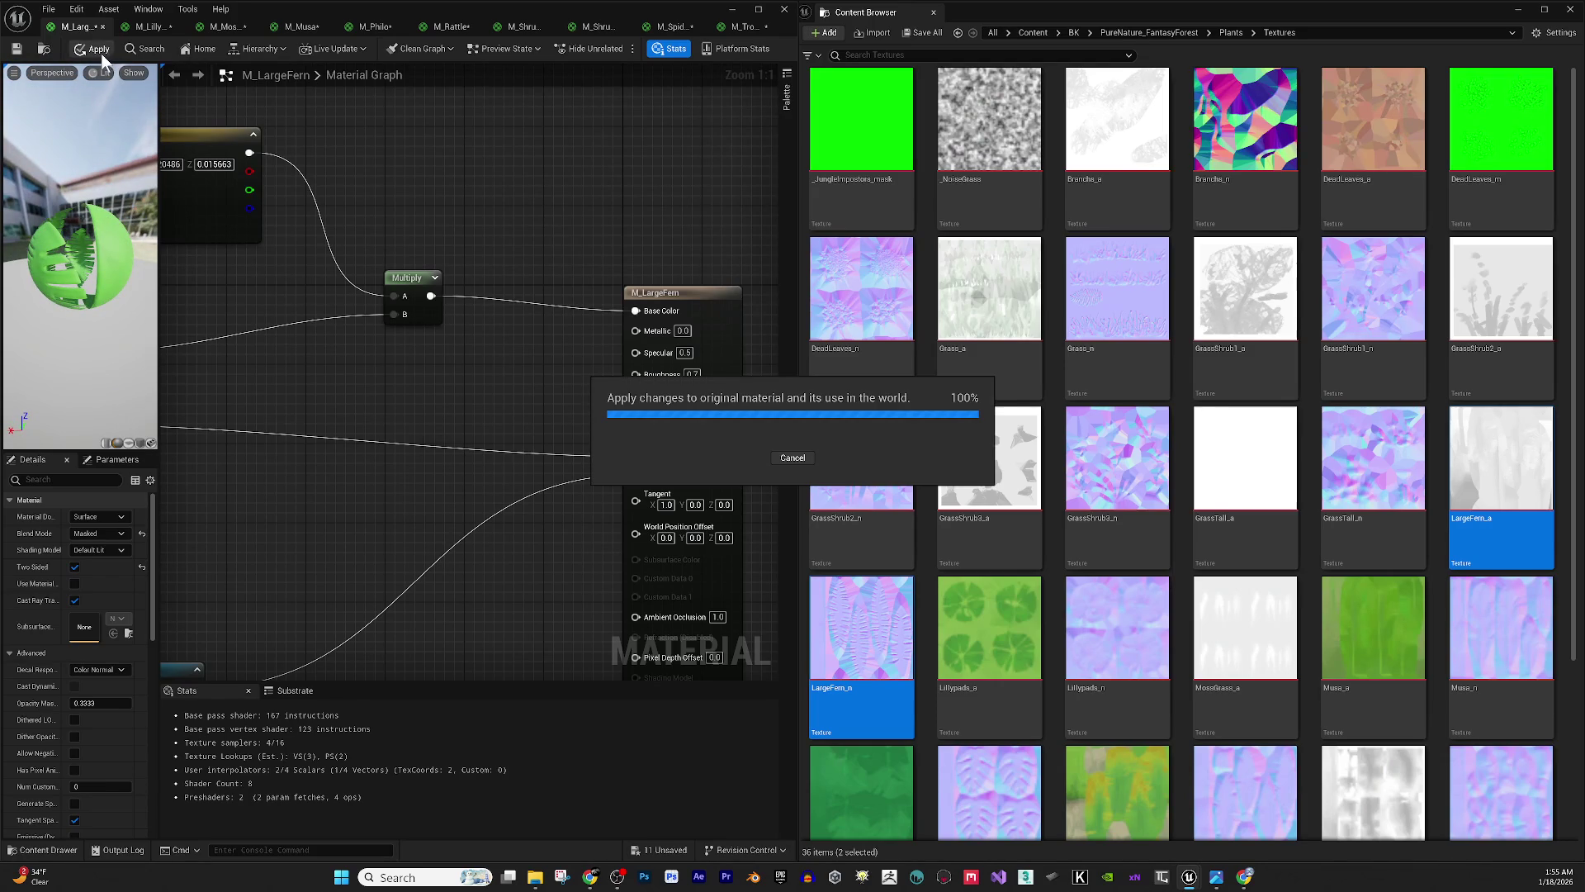
left_click(16, 50)
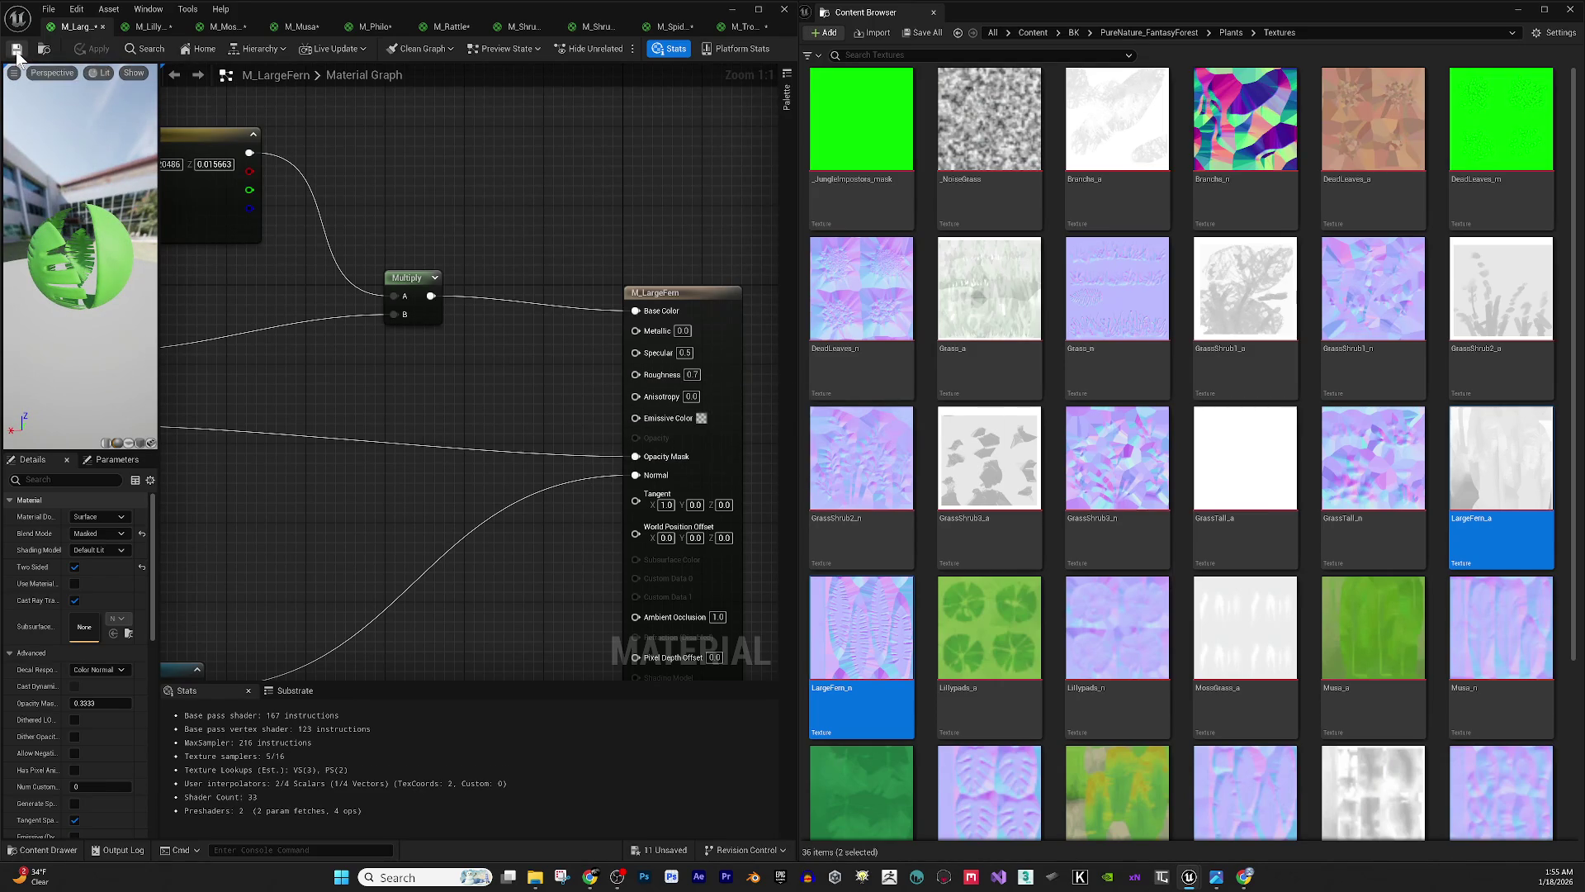
left_click(102, 26)
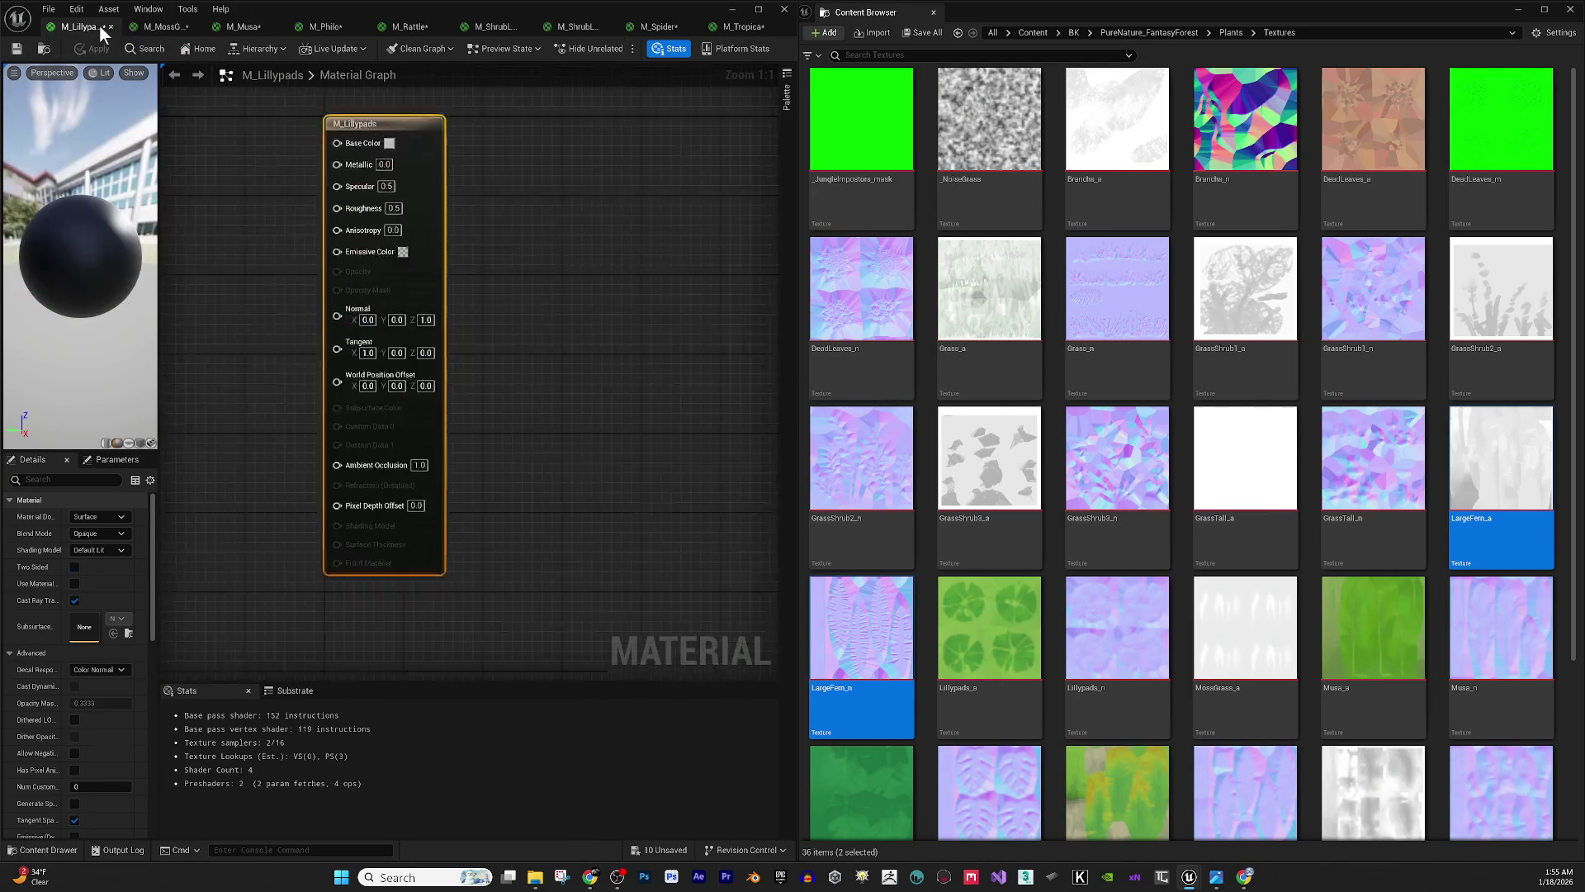
- Add Lillypads_a and Lillypads_n texture nodes to the graph beside the result node
left_click(1031, 608)
left_click(1117, 628, "ctrl")
mouse_move(1117, 628)
left_mouse_down()
mouse_move(1032, 647)
mouse_move(290, 325)
mouse_move(478, 460)
left_mouse_up()
mouse_move(494, 395)
left_mouse_down()
mouse_move(332, 279)
mouse_move(413, 389)
mouse_move(368, 281)
left_mouse_up()
left_click(496, 252)
- Make M_Lillypads two-sided with the Masked blend mode
left_click(607, 226)
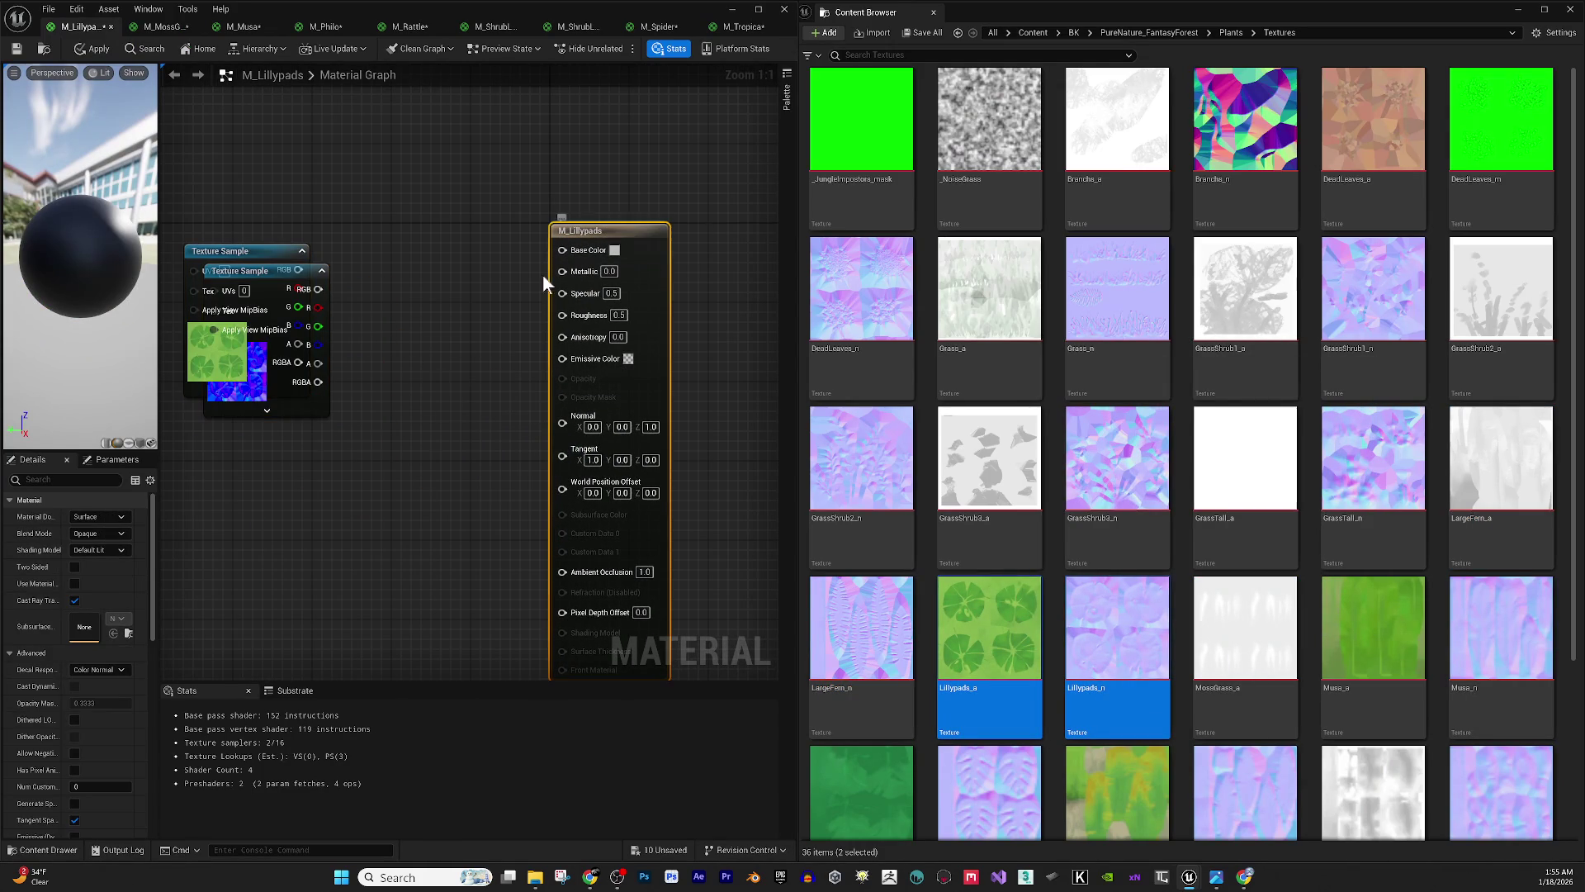
left_click(76, 565)
left_click(119, 534)
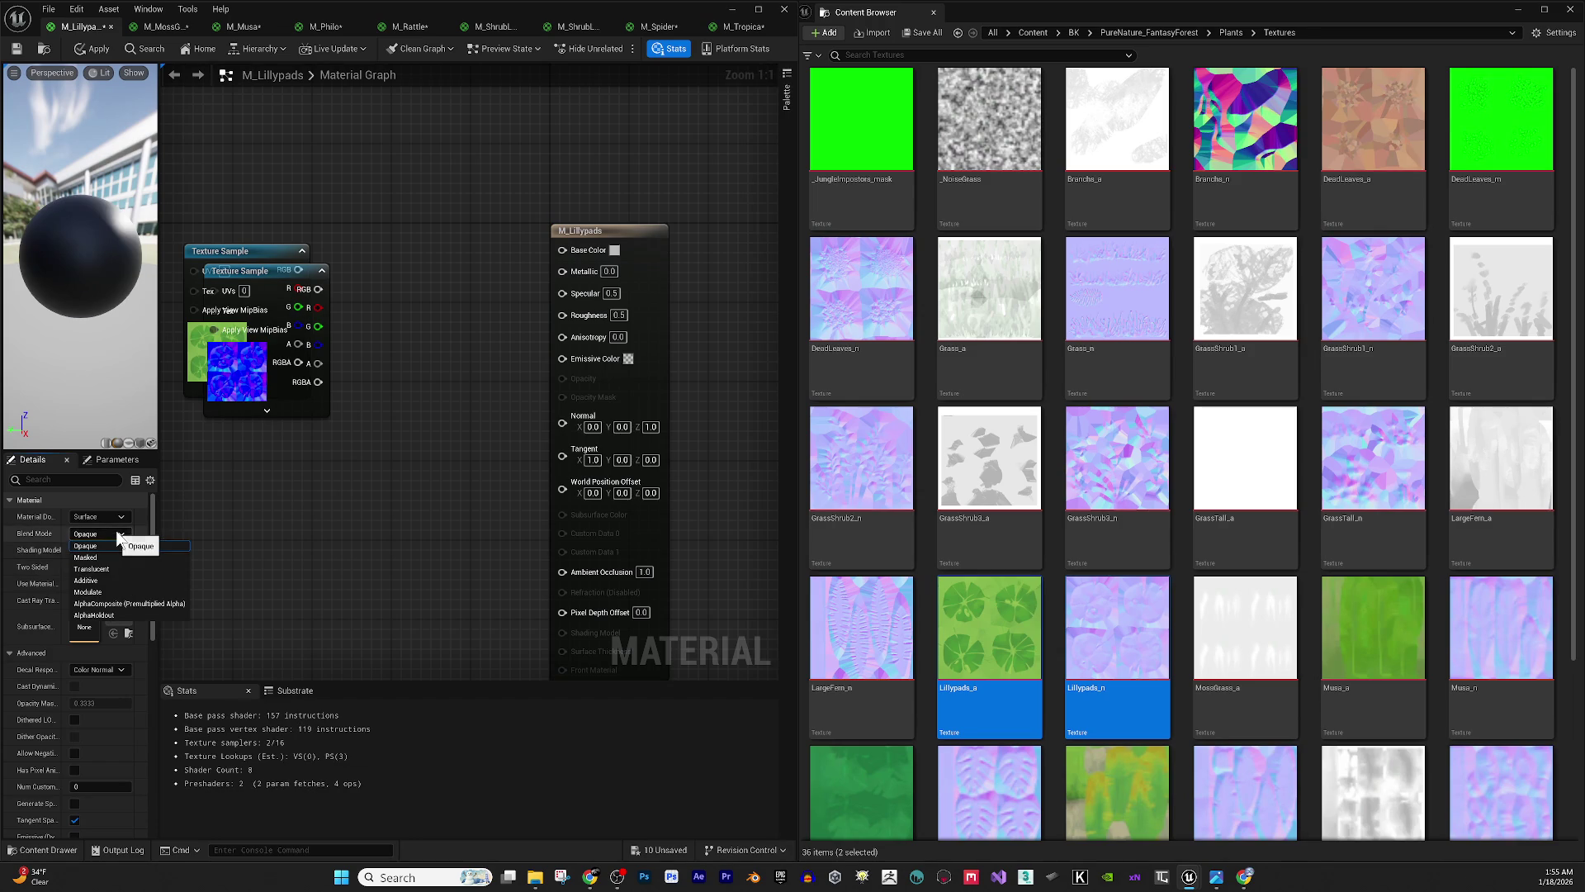
left_click(117, 555)
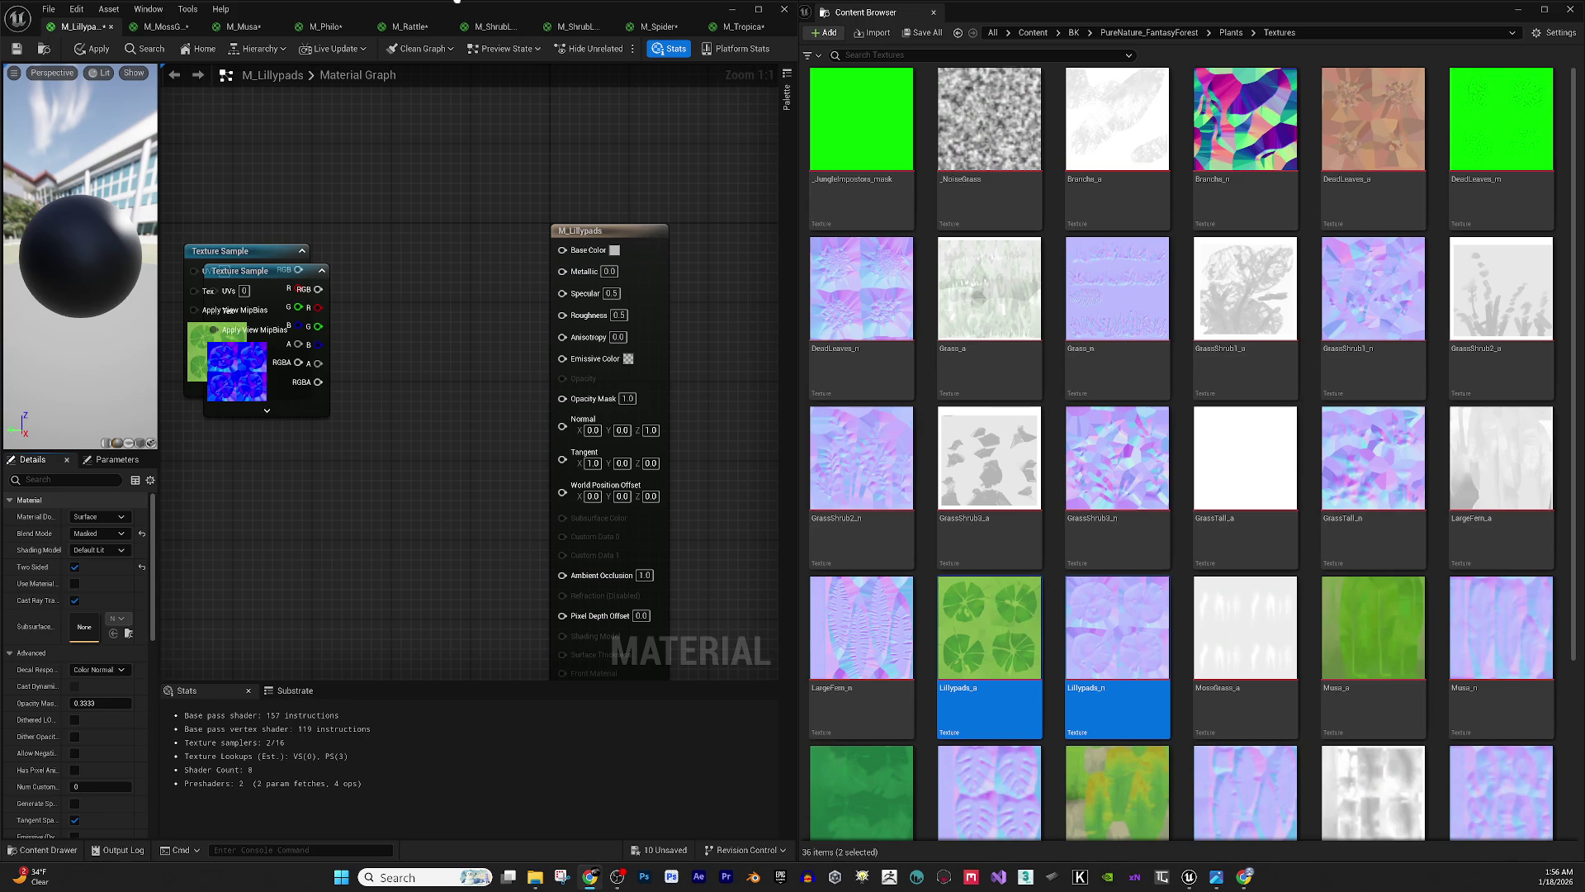
- Wire the base texture's RGB to Base Color and set Roughness 0.7 and Specular 0.2
mouse_move(317, 264)
left_mouse_down()
mouse_move(353, 421)
mouse_move(335, 592)
mouse_move(565, 423)
mouse_move(488, 385)
mouse_move(286, 335)
mouse_move(299, 344)
left_mouse_up()
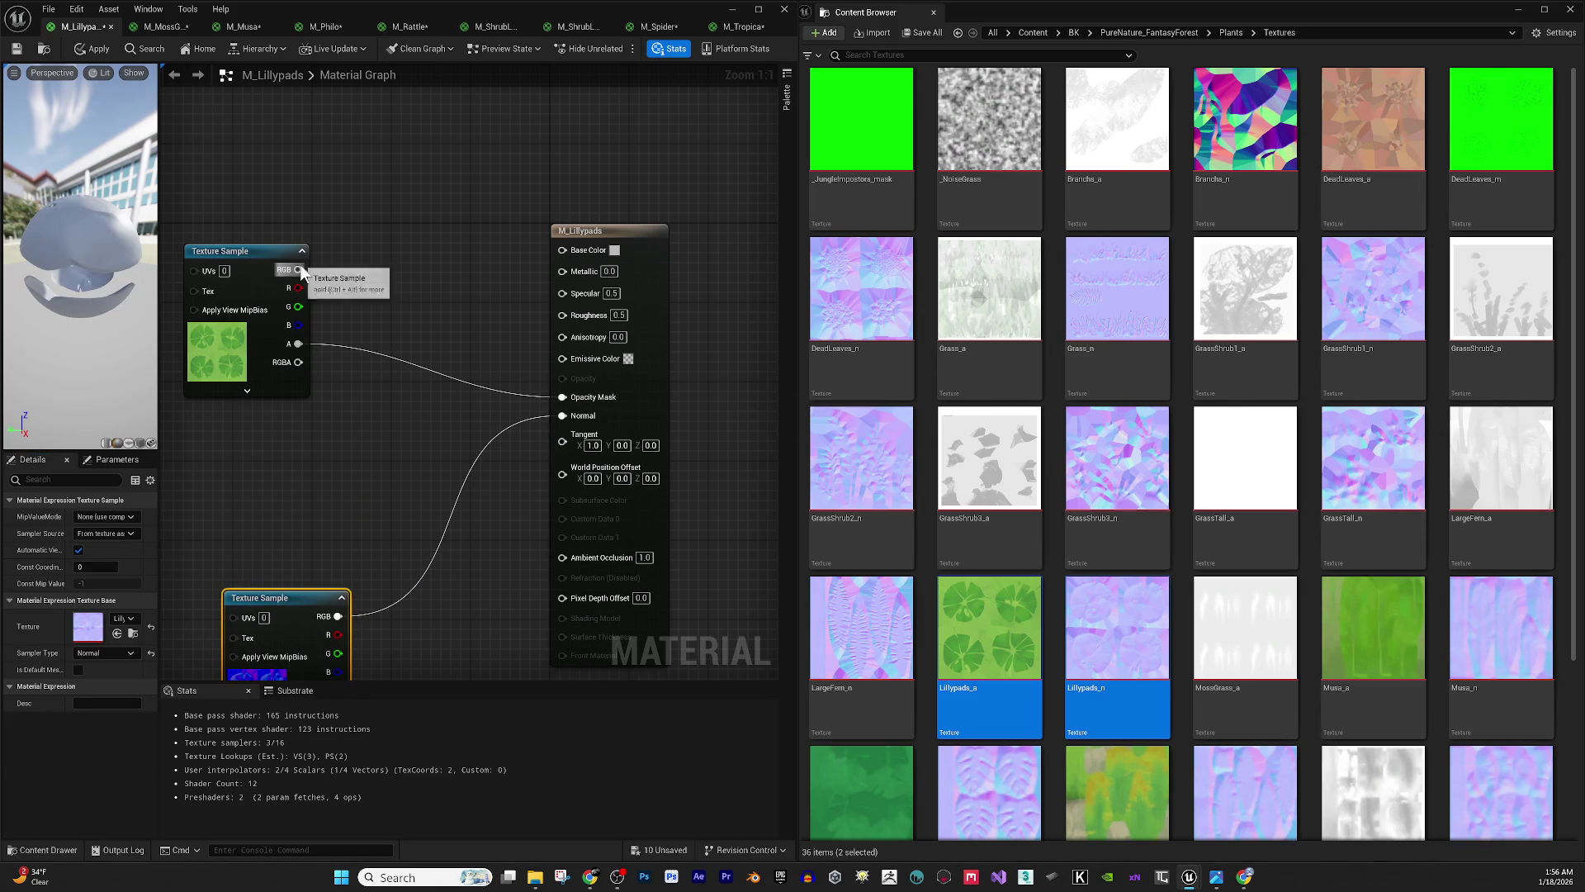
mouse_move(299, 270)
left_mouse_down()
mouse_move(537, 270)
mouse_move(563, 249)
left_mouse_up()
left_click(619, 312)
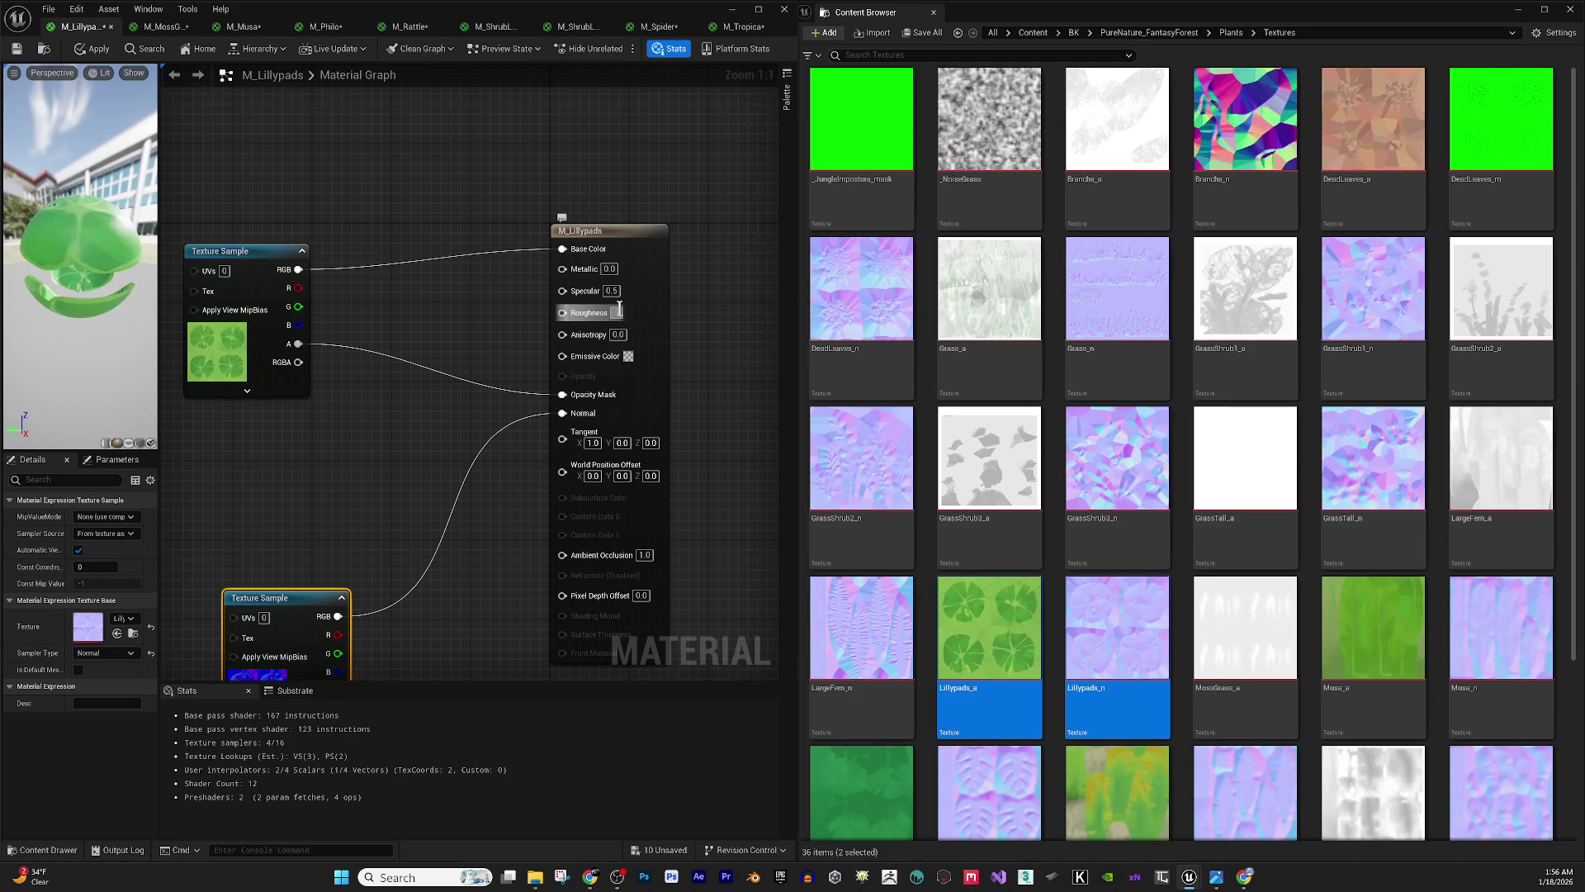
type("0.7")
key("Return")
left_click(612, 293)
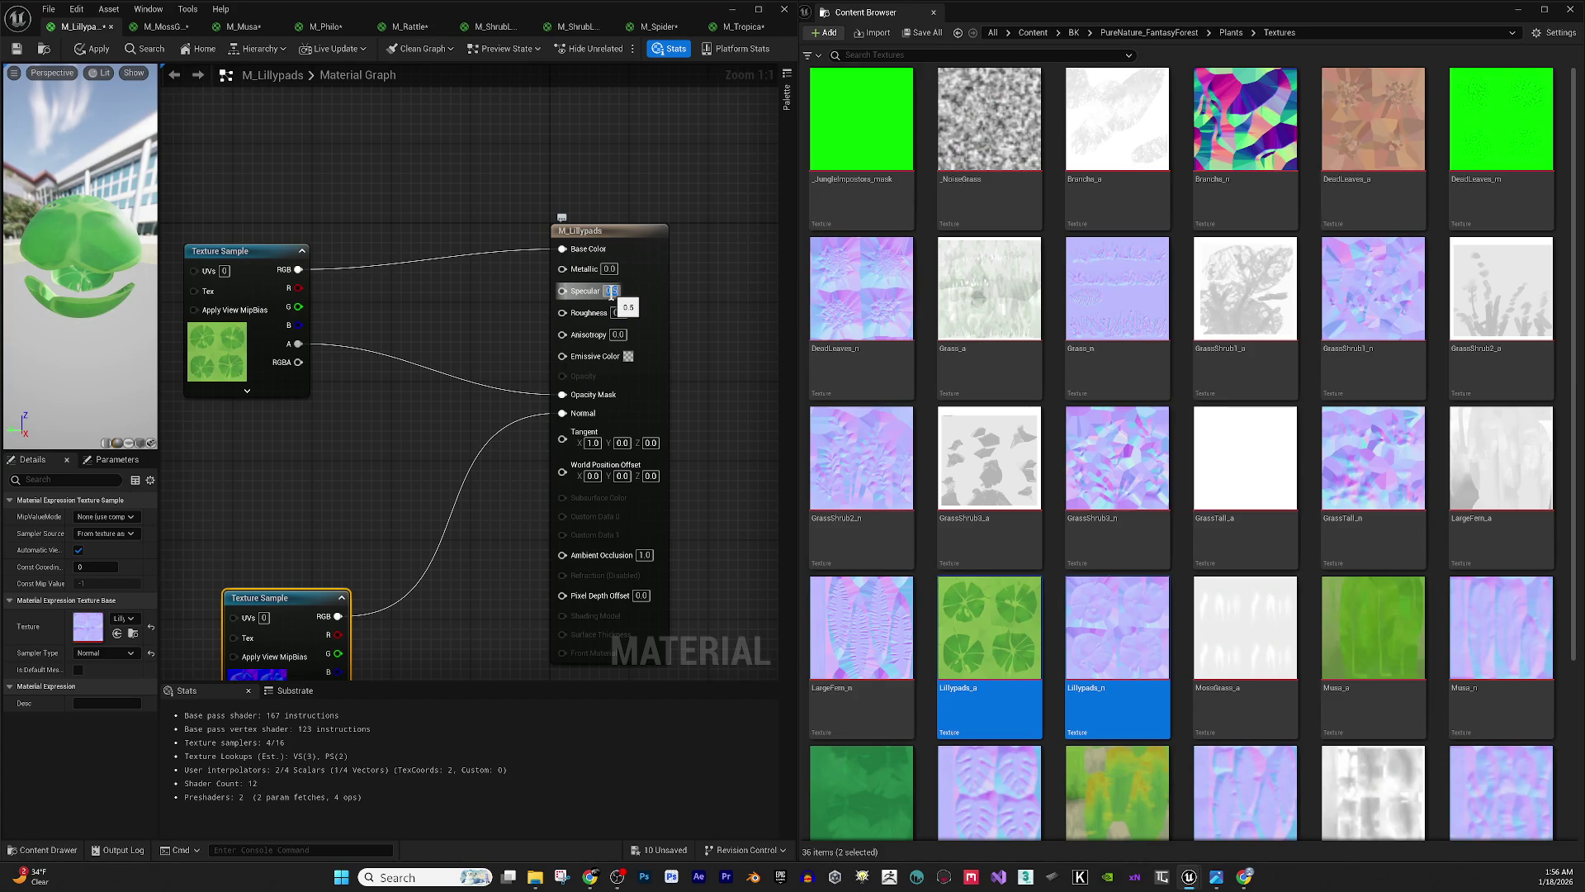
type("0.2")
key("Return")
- Apply and save M_Lillypads, then close it
mouse_move(135, 215)
left_mouse_down()
mouse_move(108, 217)
mouse_move(134, 215)
left_mouse_up()
left_click(107, 46)
left_click(16, 48)
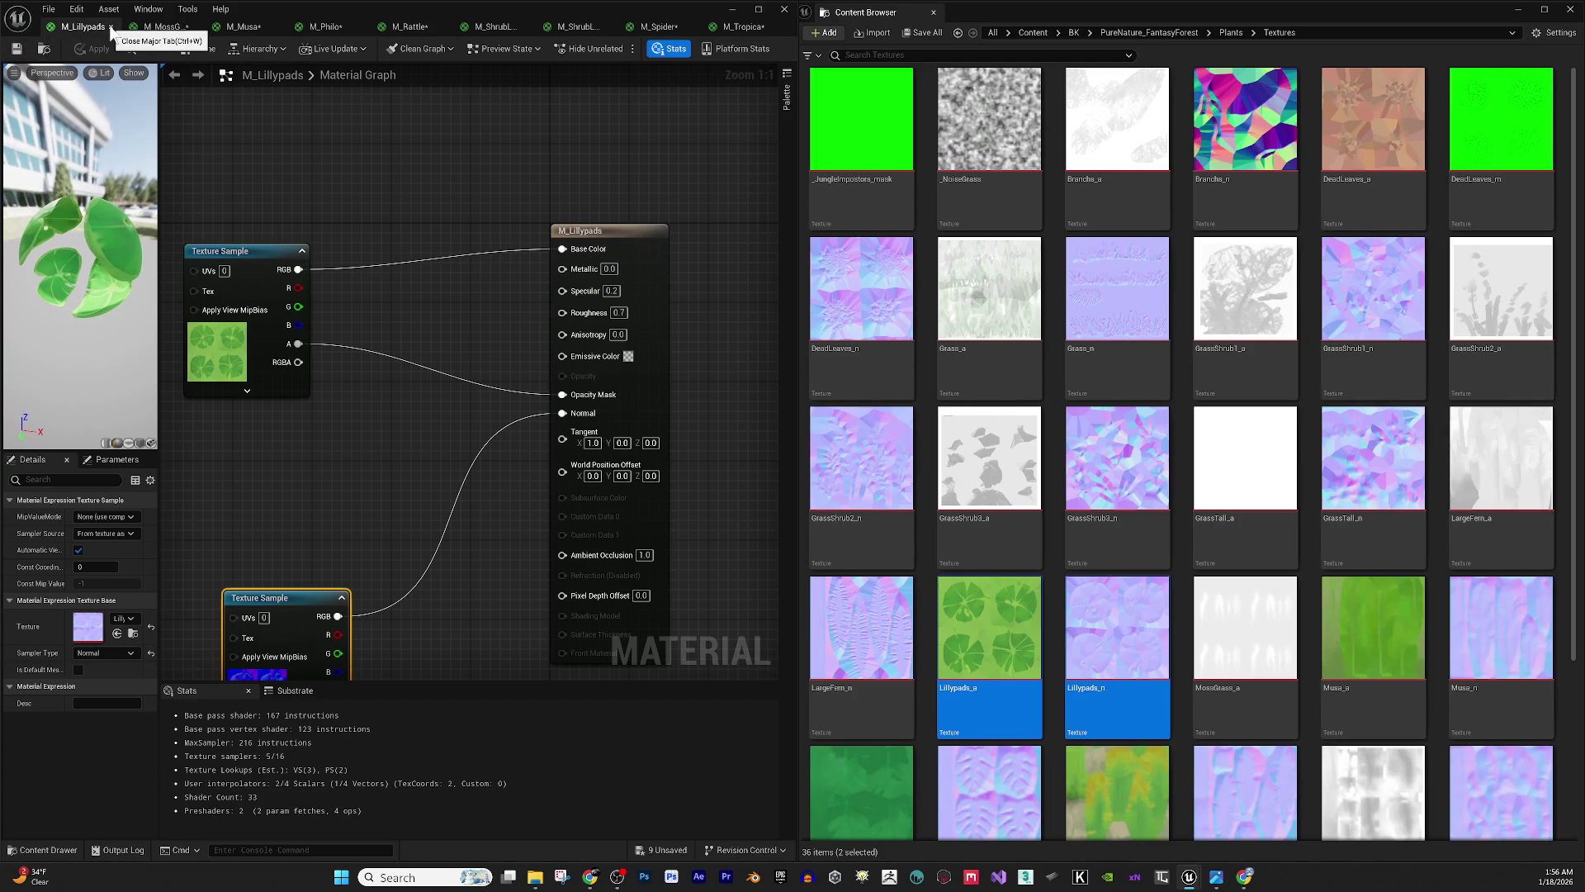
left_click(111, 26)
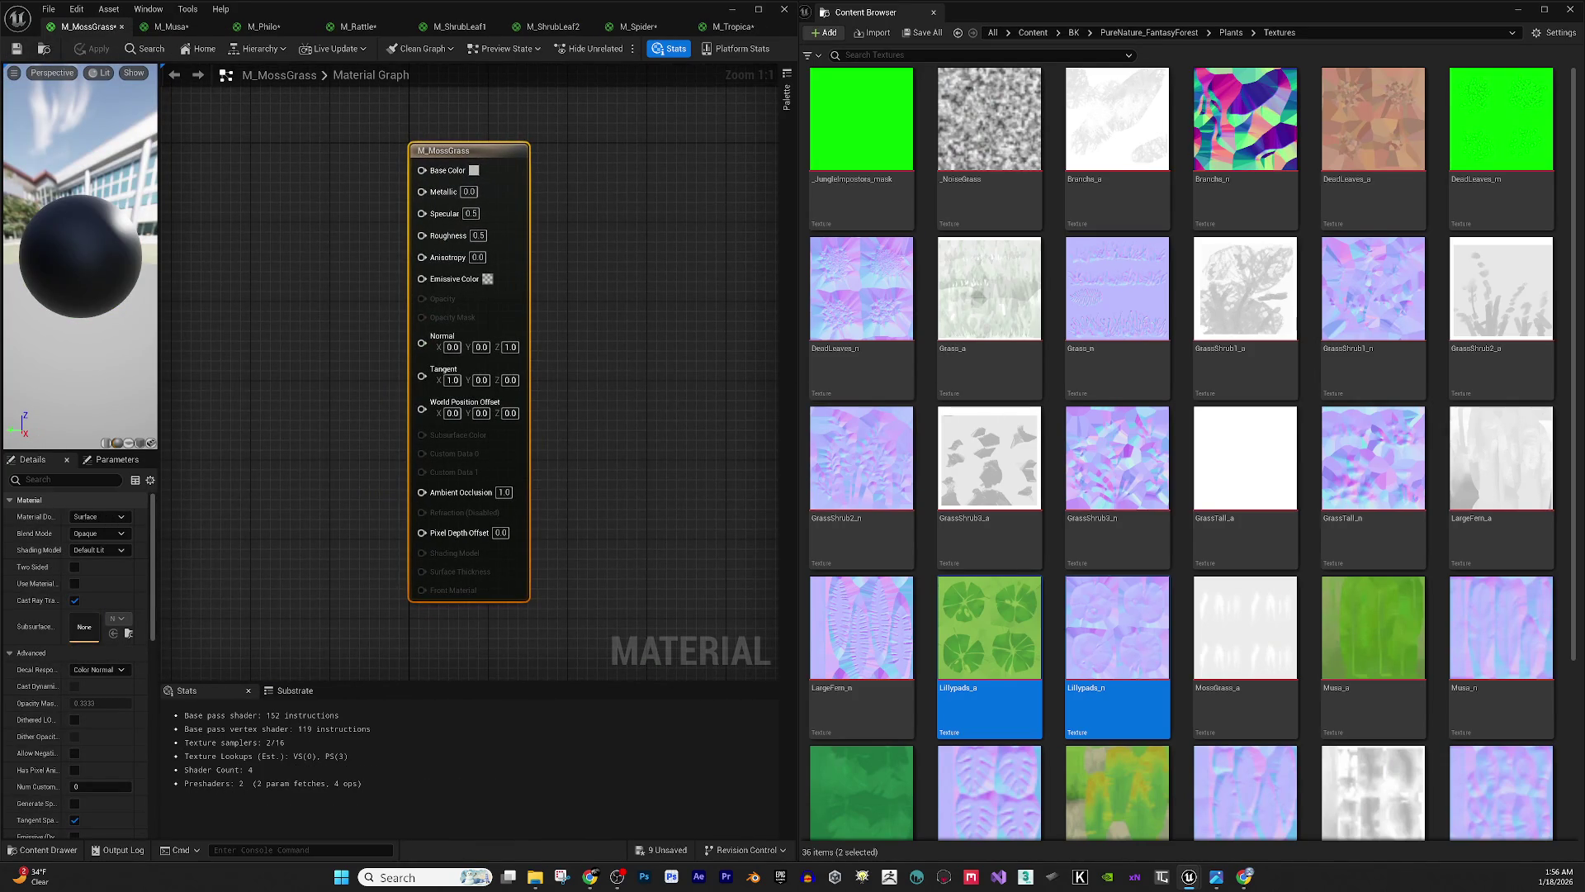
- Open the MossGrass_a texture to inspect it, then close it to return to M_Tropica
left_click(1199, 623)
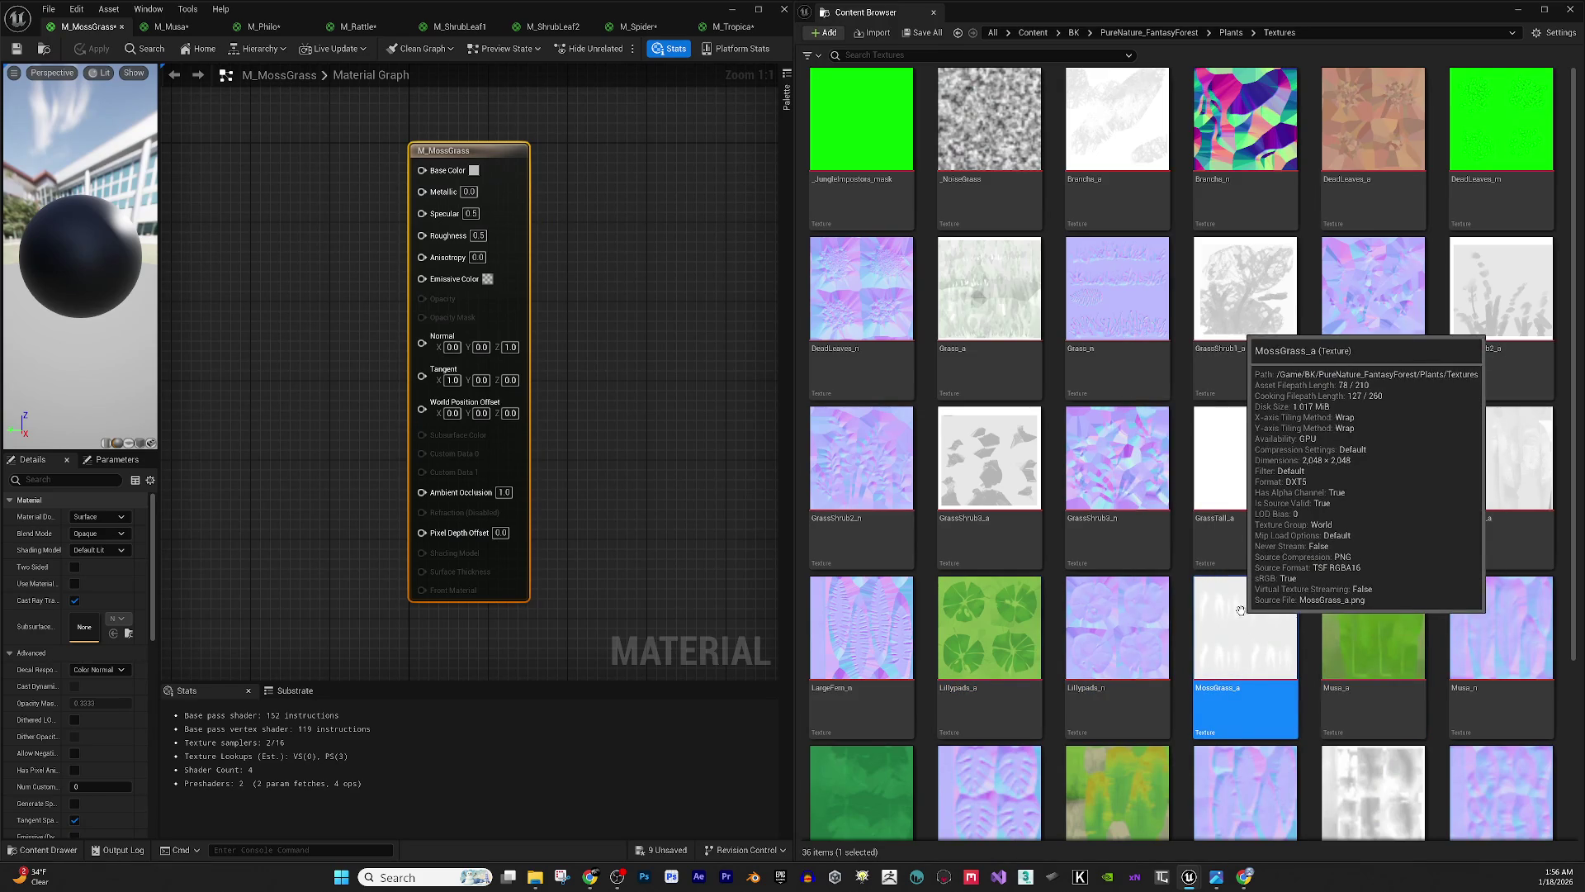
double_click(1243, 607)
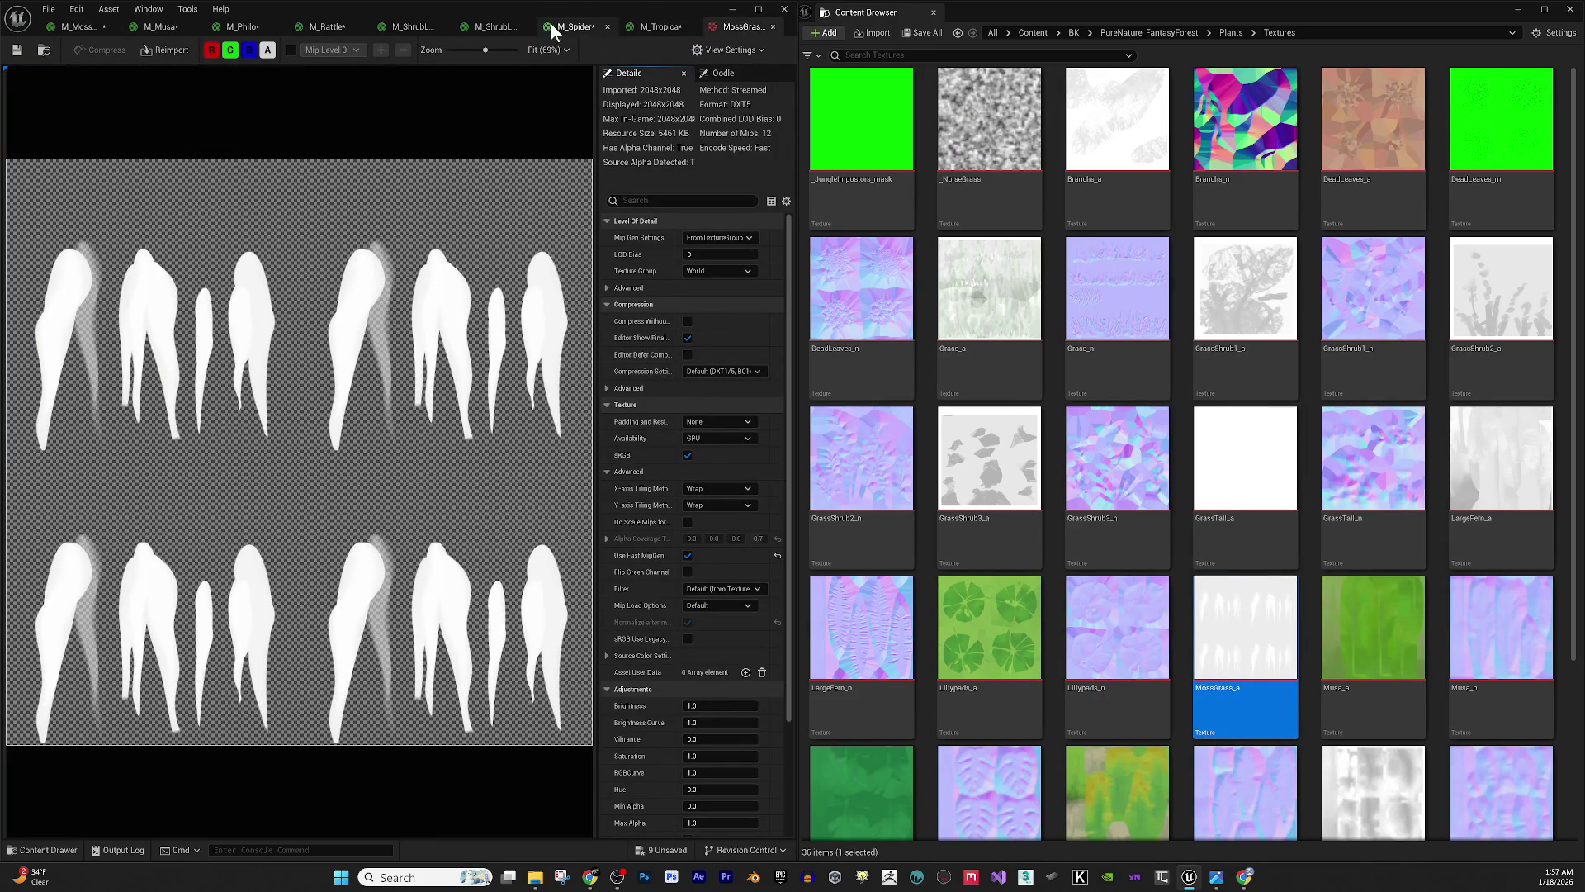
left_click(773, 27)
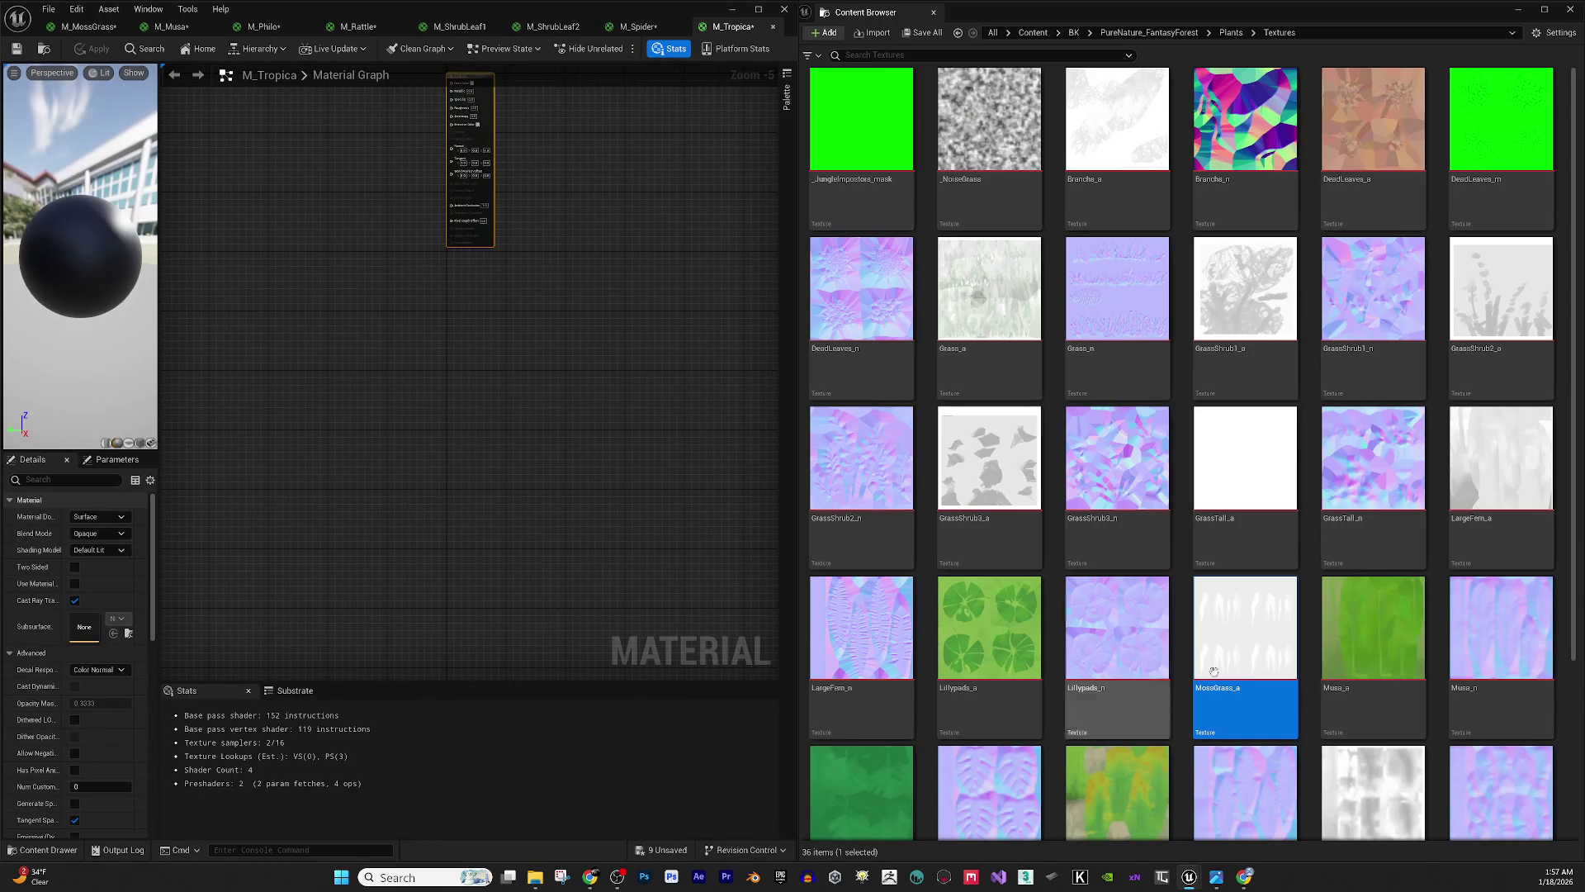
- Place a MossGrass_a texture node beside M_Tropica's result node and switch the material to Masked blending
mouse_move(1245, 627)
left_mouse_down()
mouse_move(1222, 595)
mouse_move(371, 413)
mouse_move(337, 281)
left_mouse_up()
mouse_move(452, 446)
left_mouse_down()
mouse_move(301, 335)
mouse_move(512, 344)
mouse_move(565, 301)
left_mouse_up()
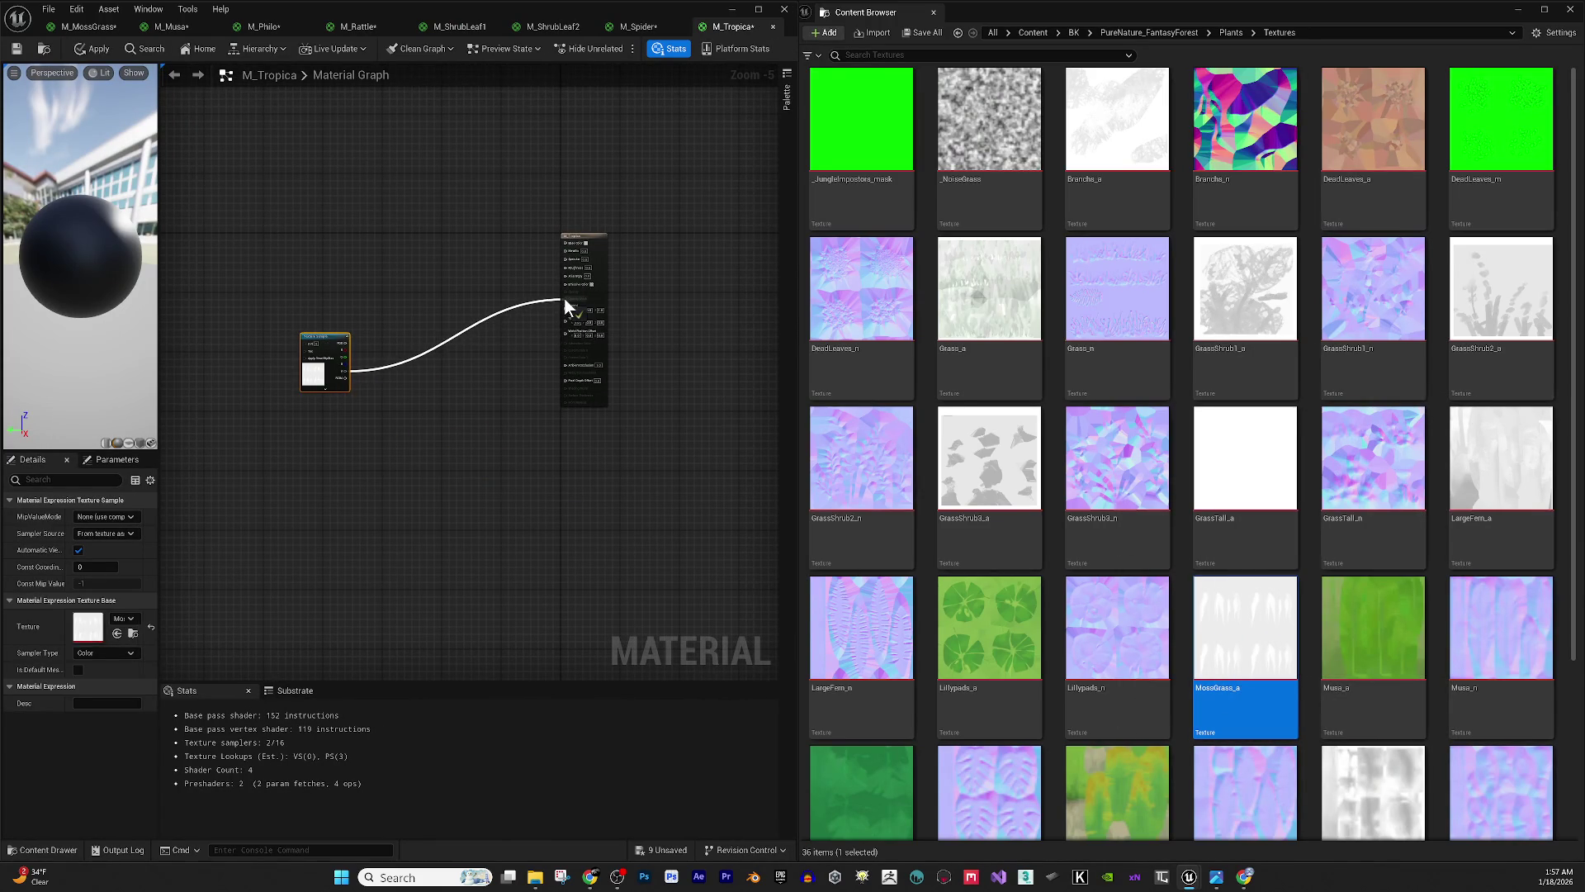
left_click(588, 236)
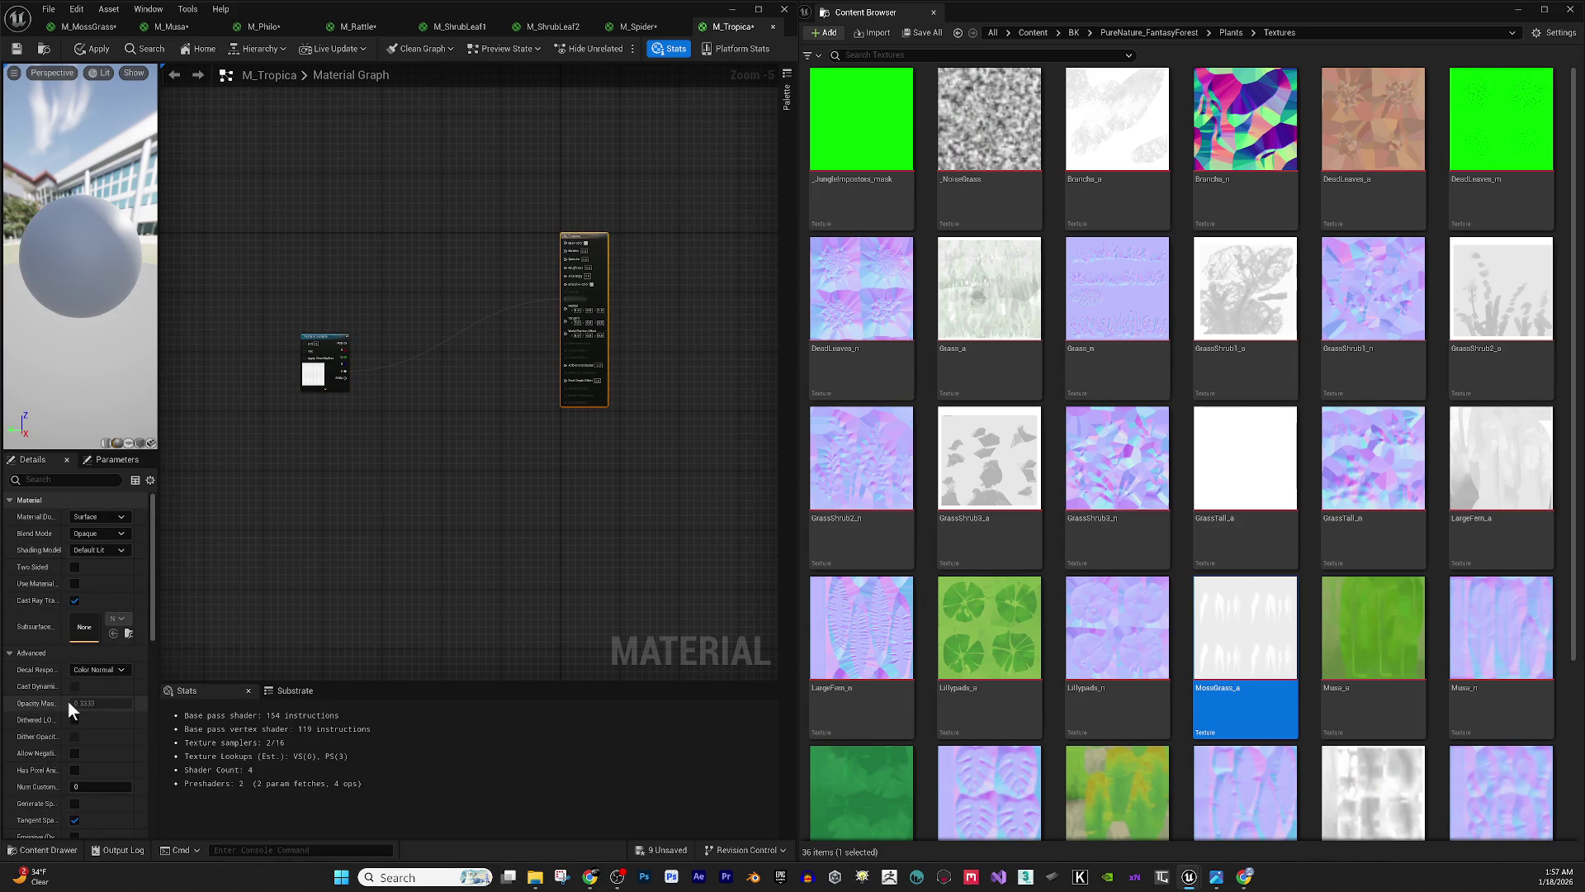
left_click(96, 535)
left_click(96, 557)
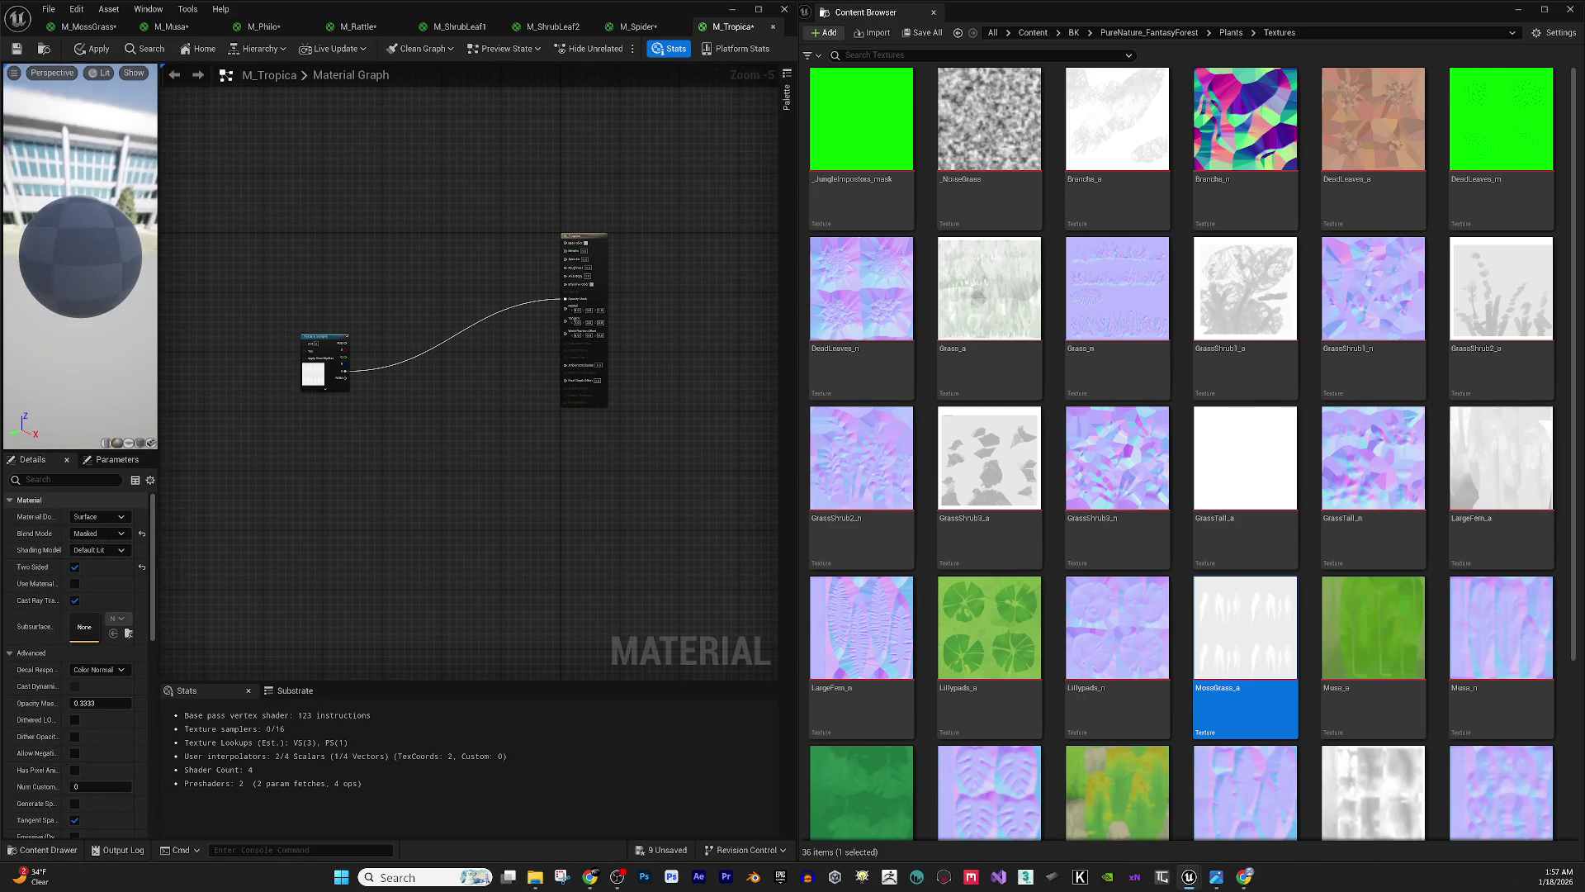
left_click_drag(148, 299, 126, 240)
scroll(551, 271, "up", 3)
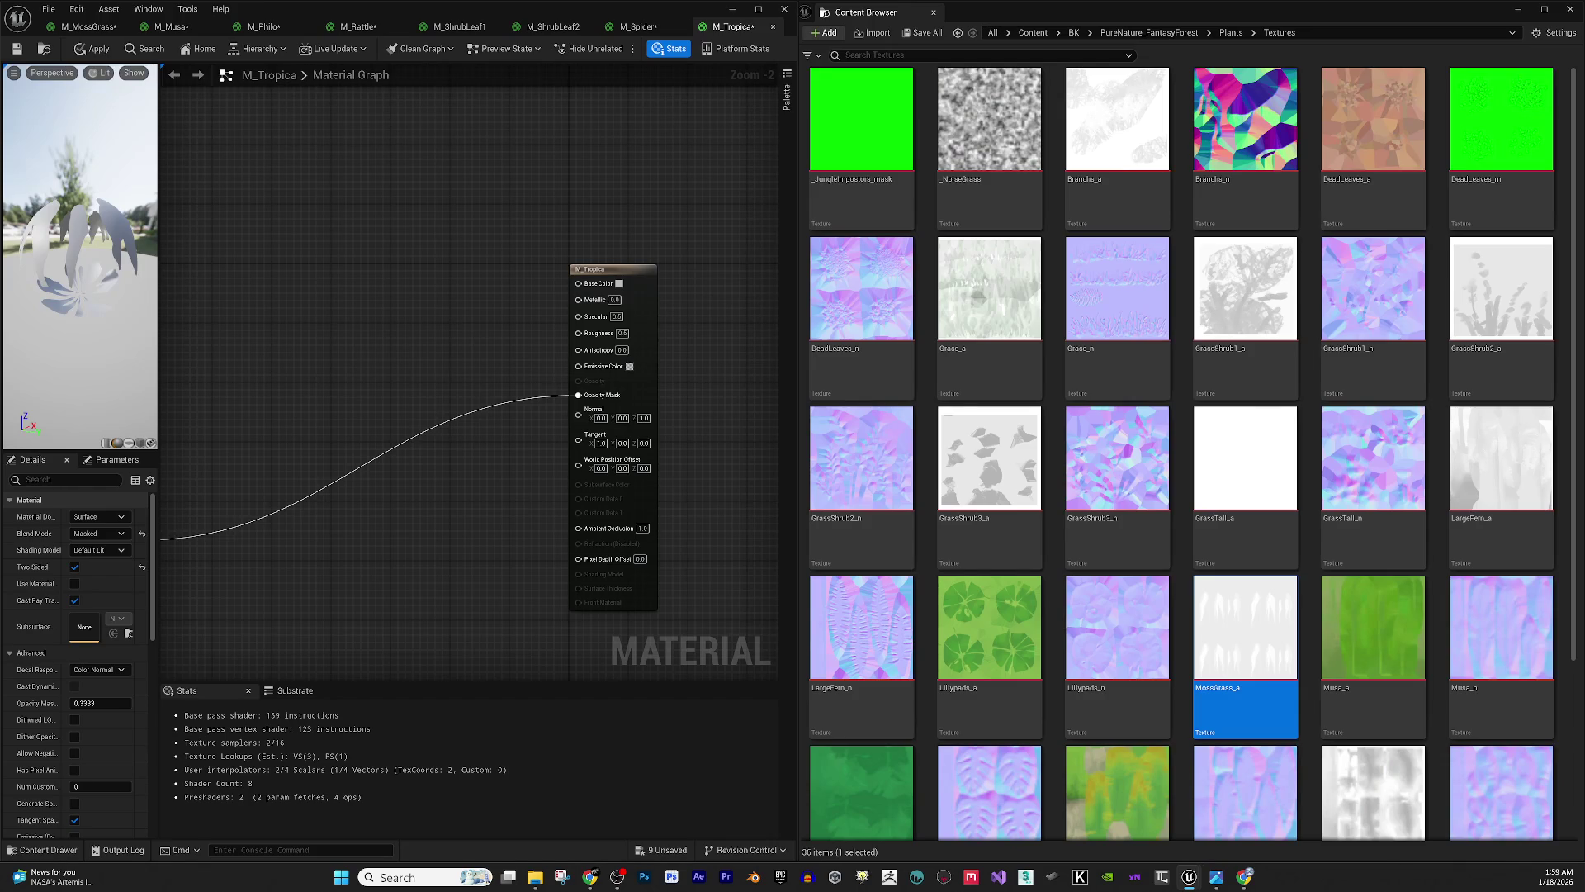
left_click(622, 332)
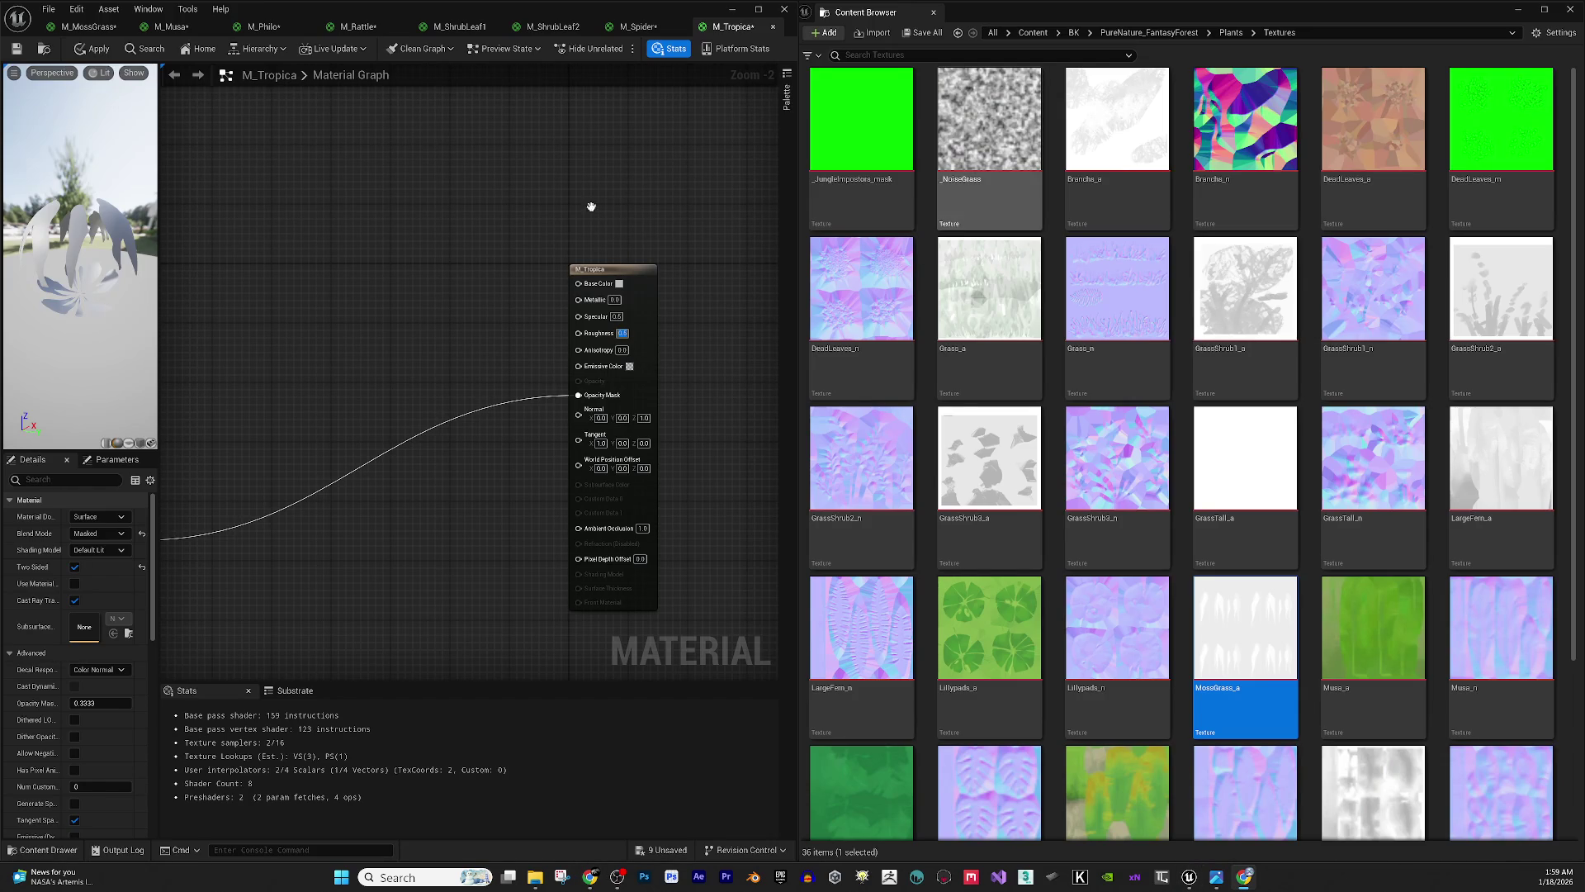
- Tint M_Tropica's Base Color a dark green
left_click_drag(331, 258, 365, 276)
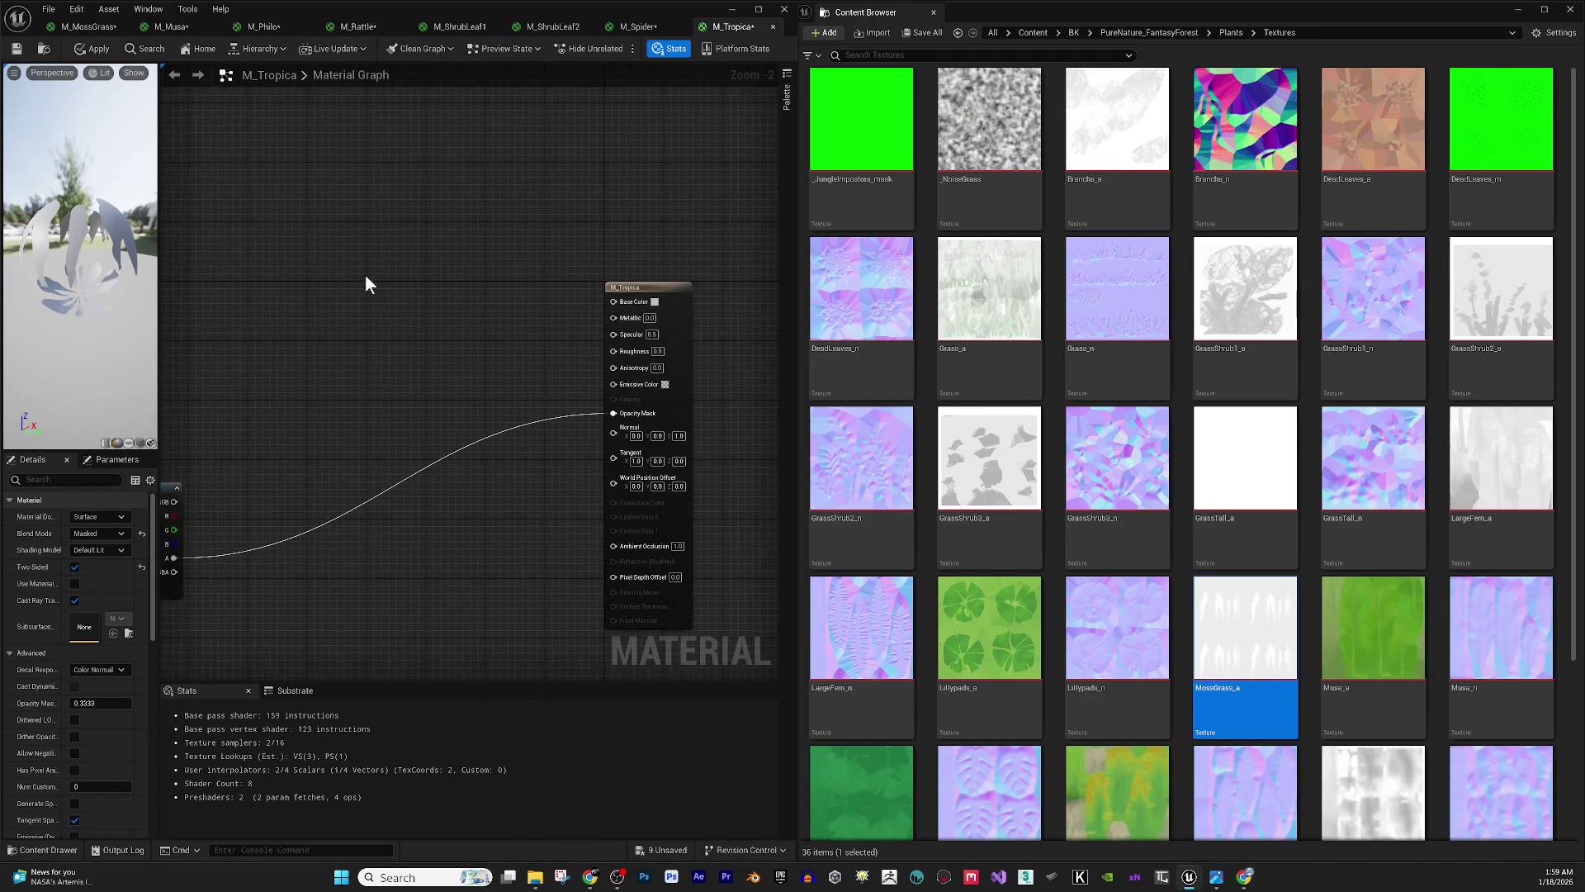
left_click(655, 302)
left_click(729, 458)
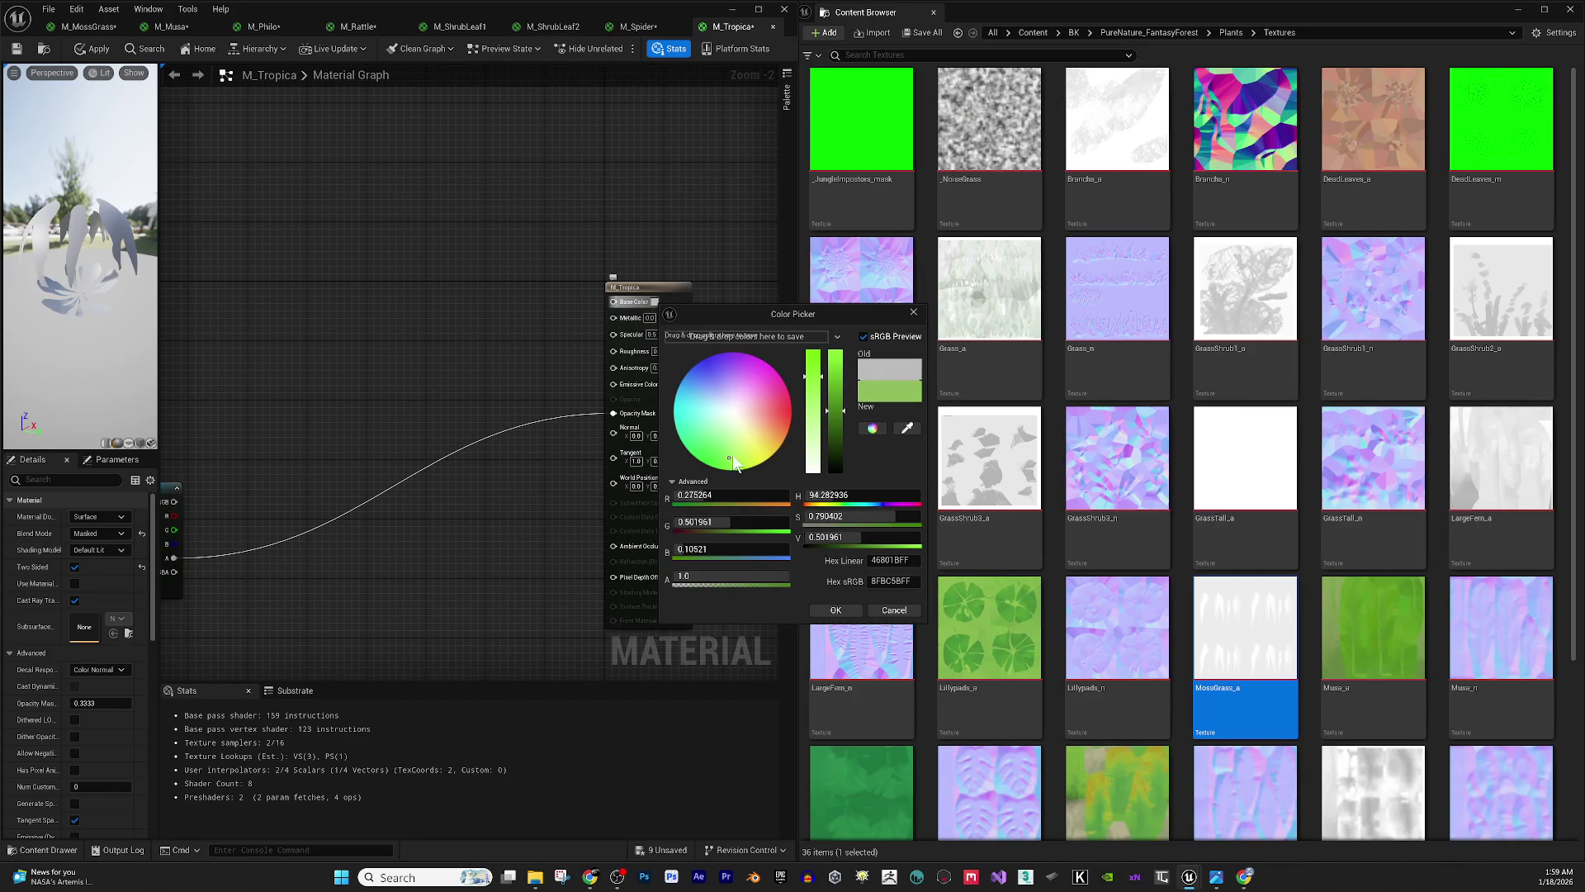
left_click_drag(843, 446, 841, 450)
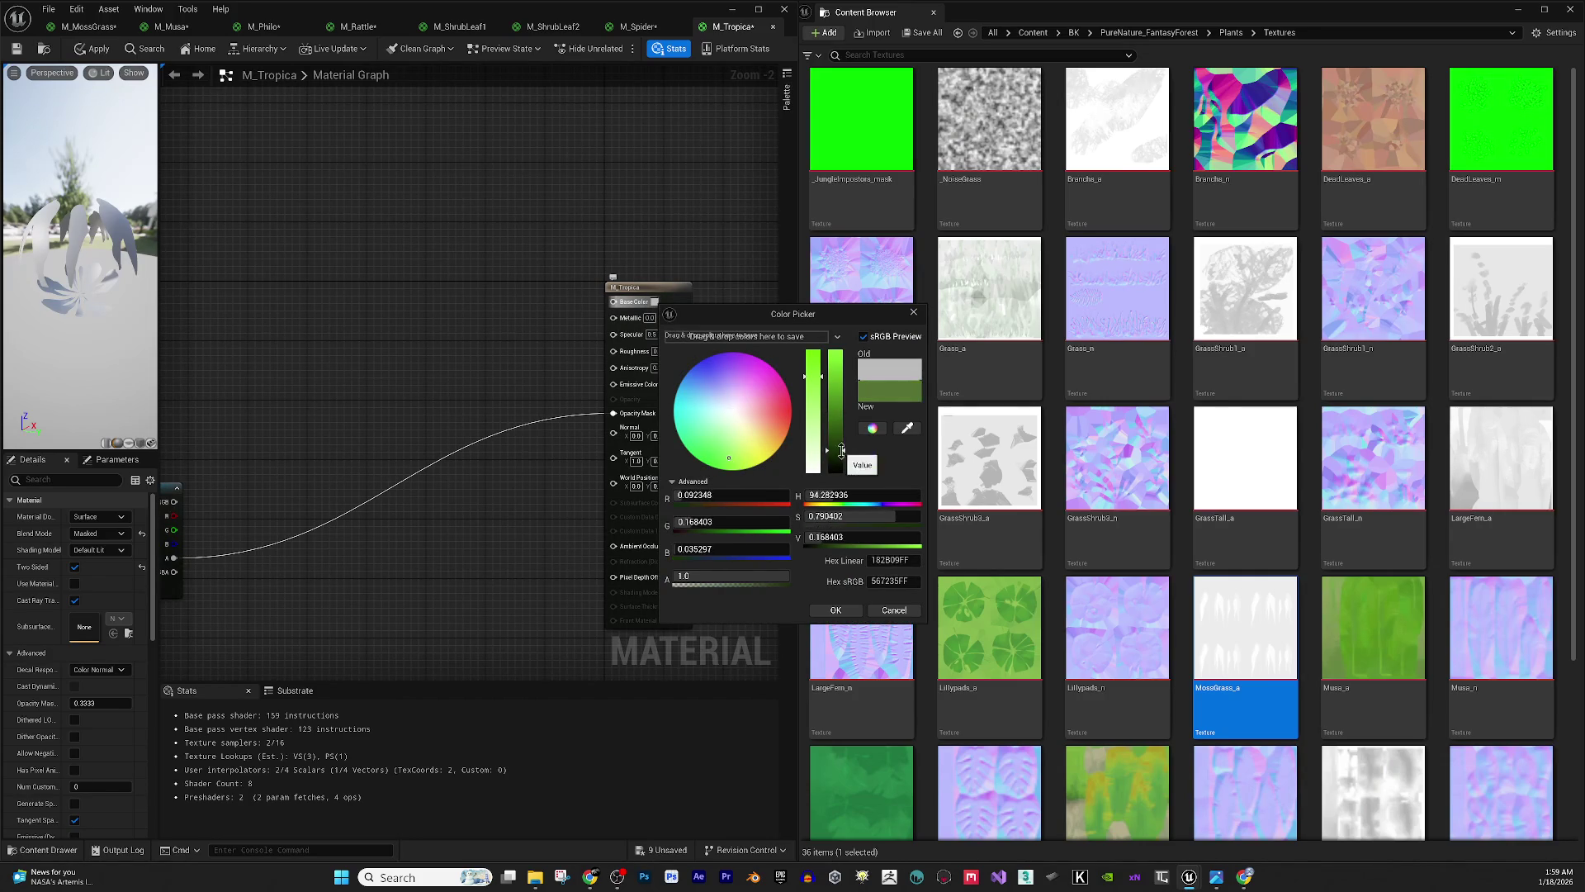
left_click(834, 608)
left_click_drag(112, 325, 110, 324)
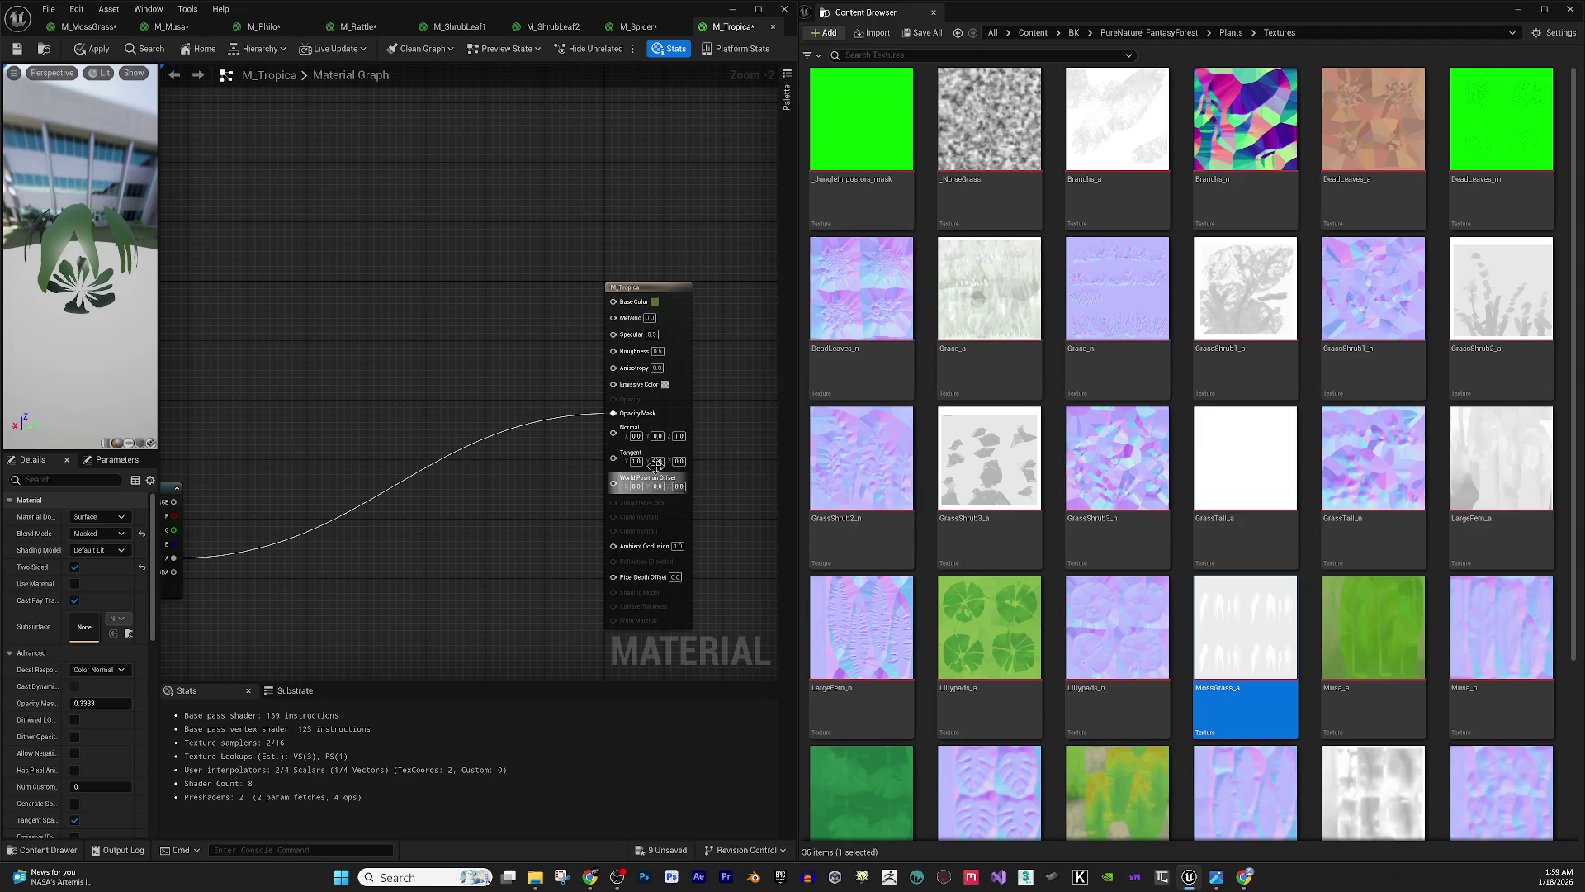
- Set M_Tropica's Roughness to 0 and Specular to 0.2
left_click(659, 352)
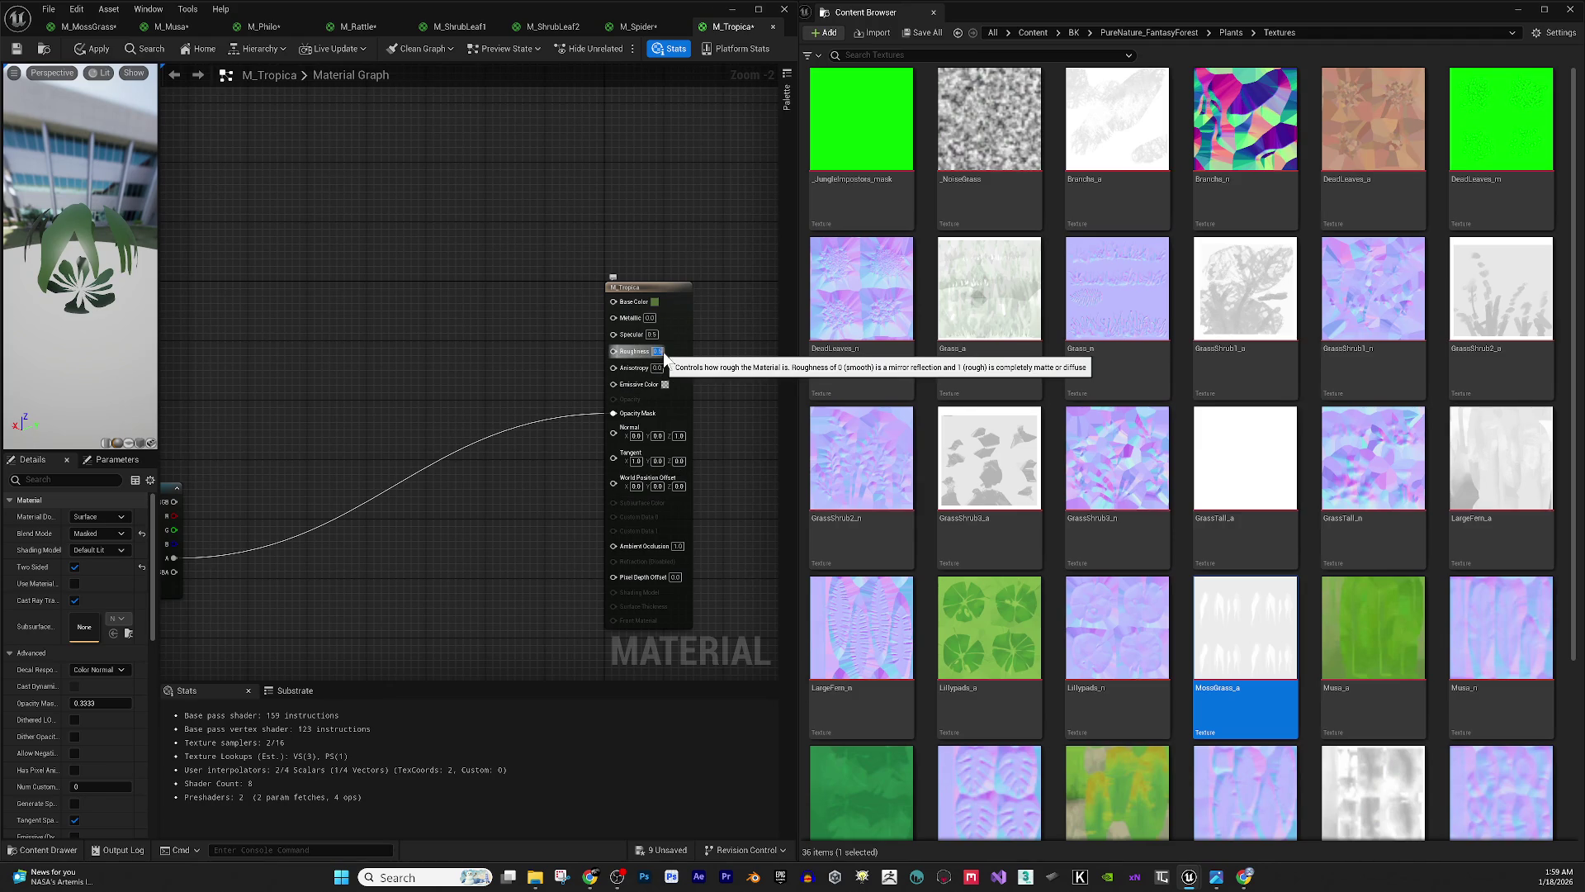
type("0")
key("Return")
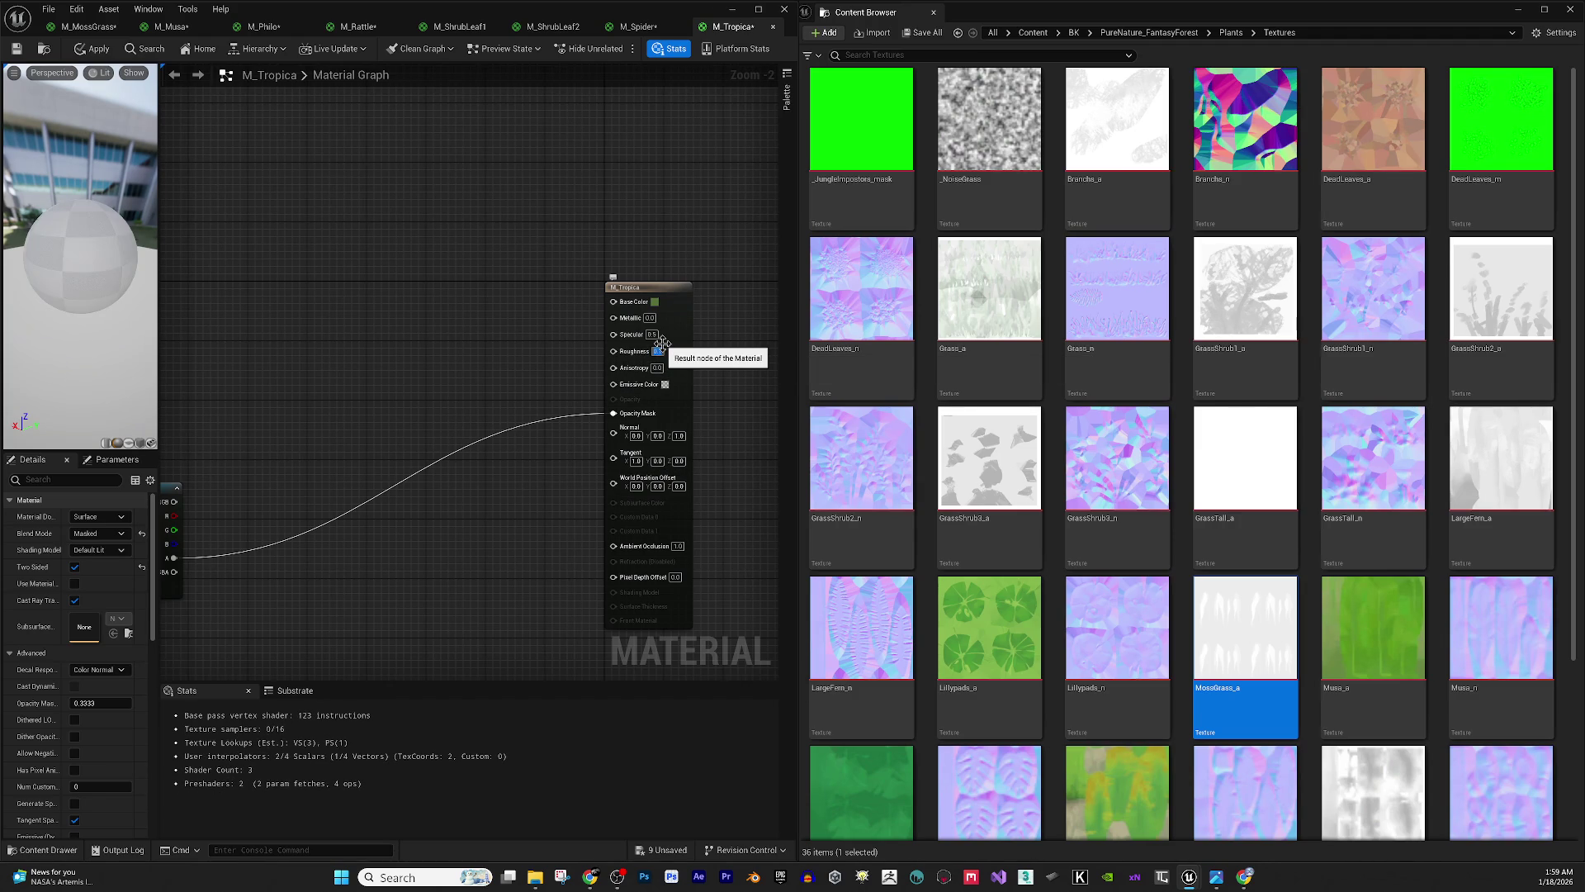
left_click(651, 335)
type("0.2")
key("Return")
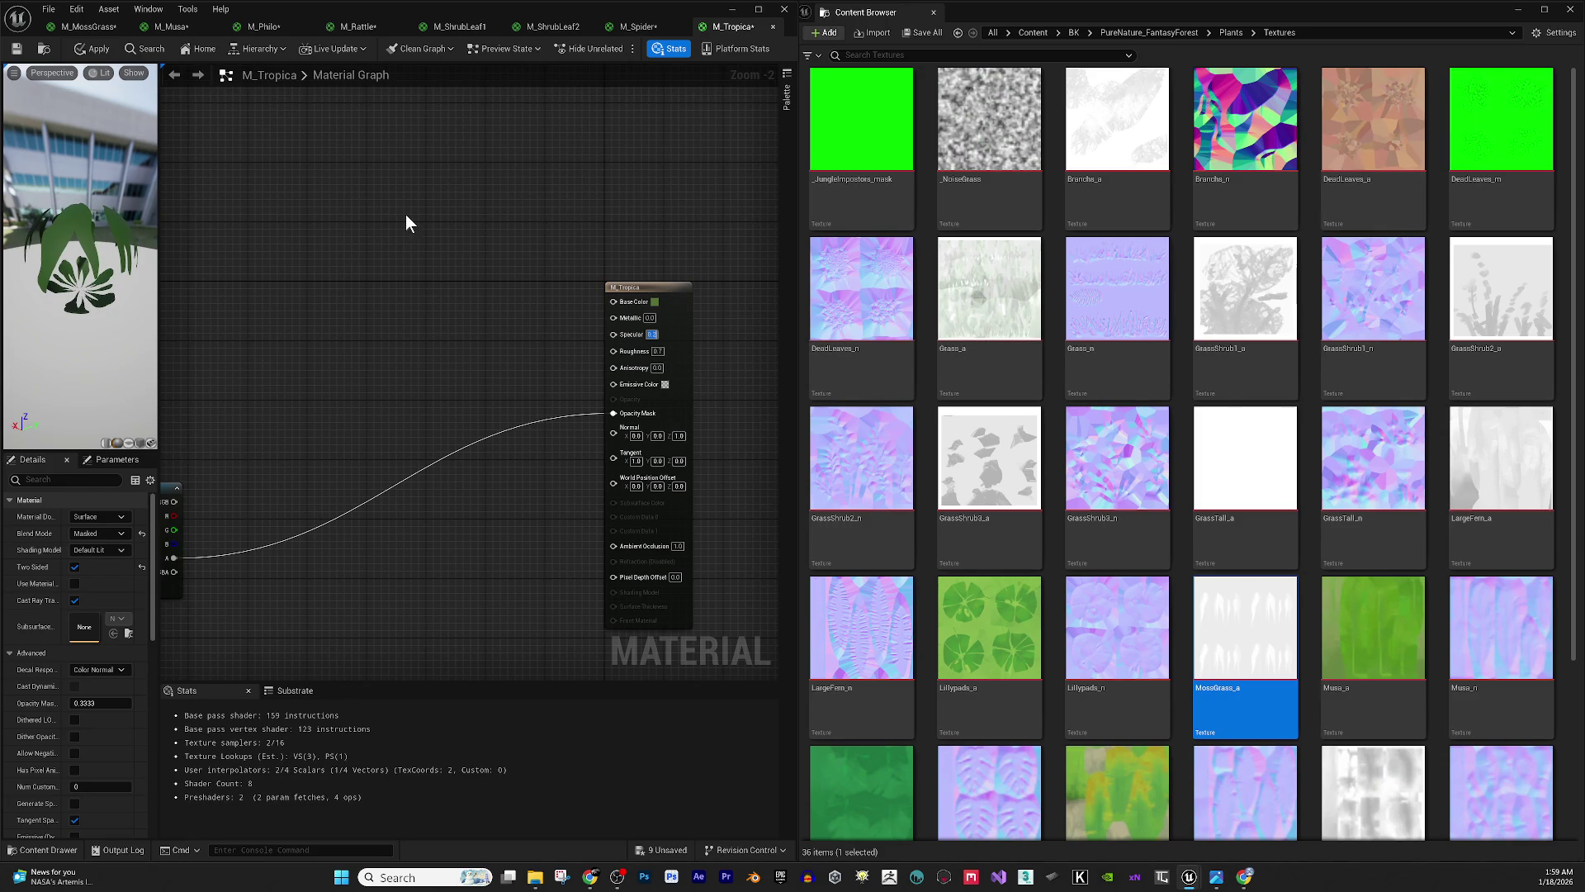
scroll(492, 303, "down", 2)
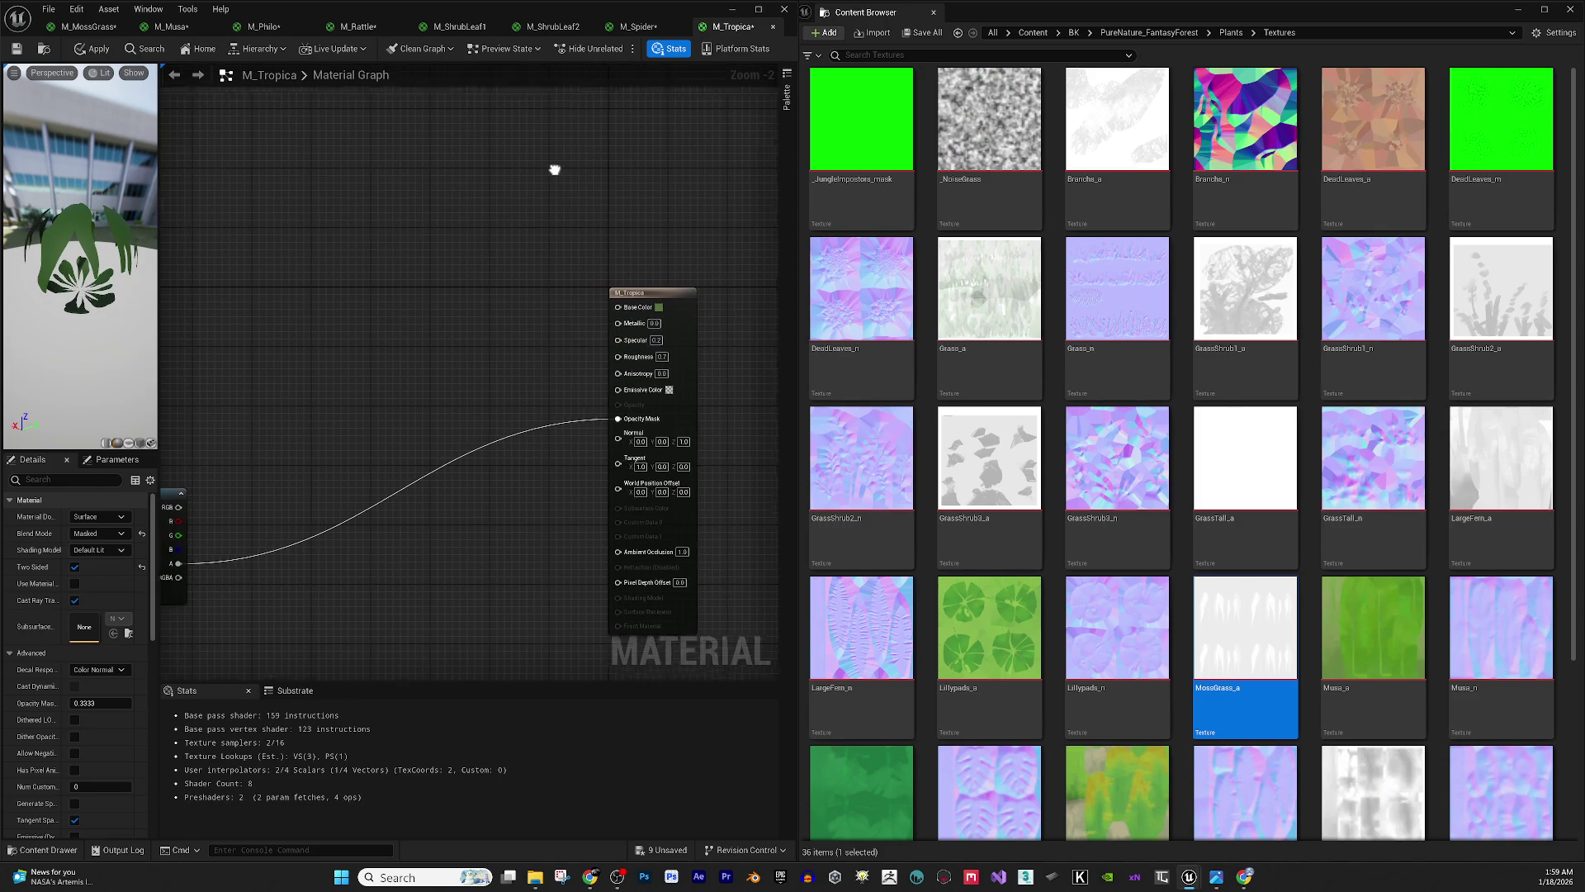
- Select M_Tropica's Texture Sample node, then switch to the M_MossGrass material
left_click(94, 34)
left_click(720, 25)
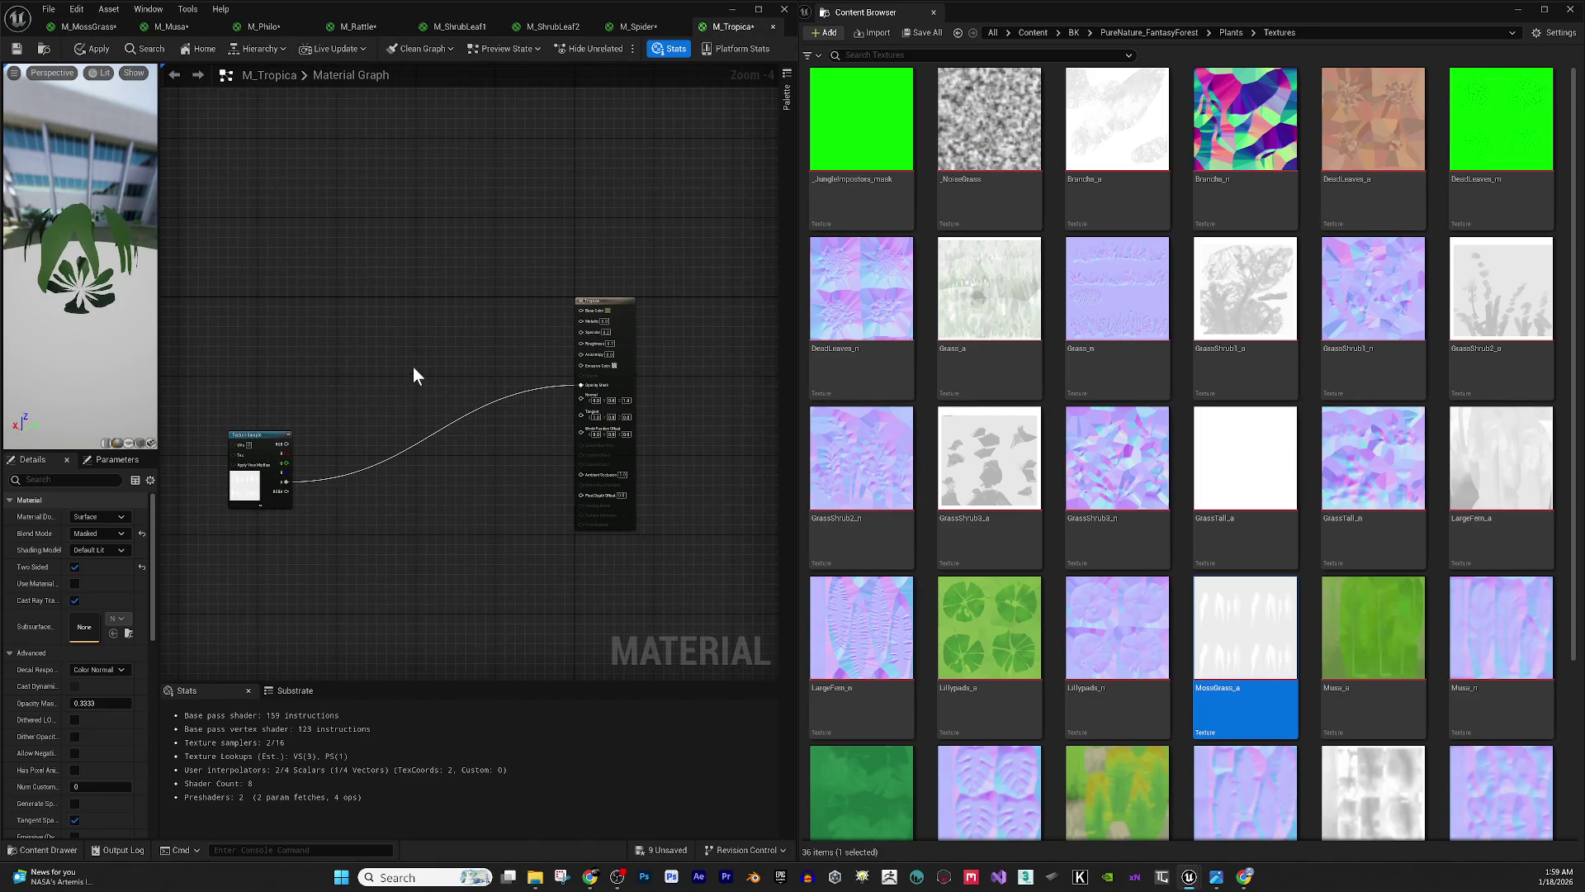
left_click_drag(218, 336, 505, 558)
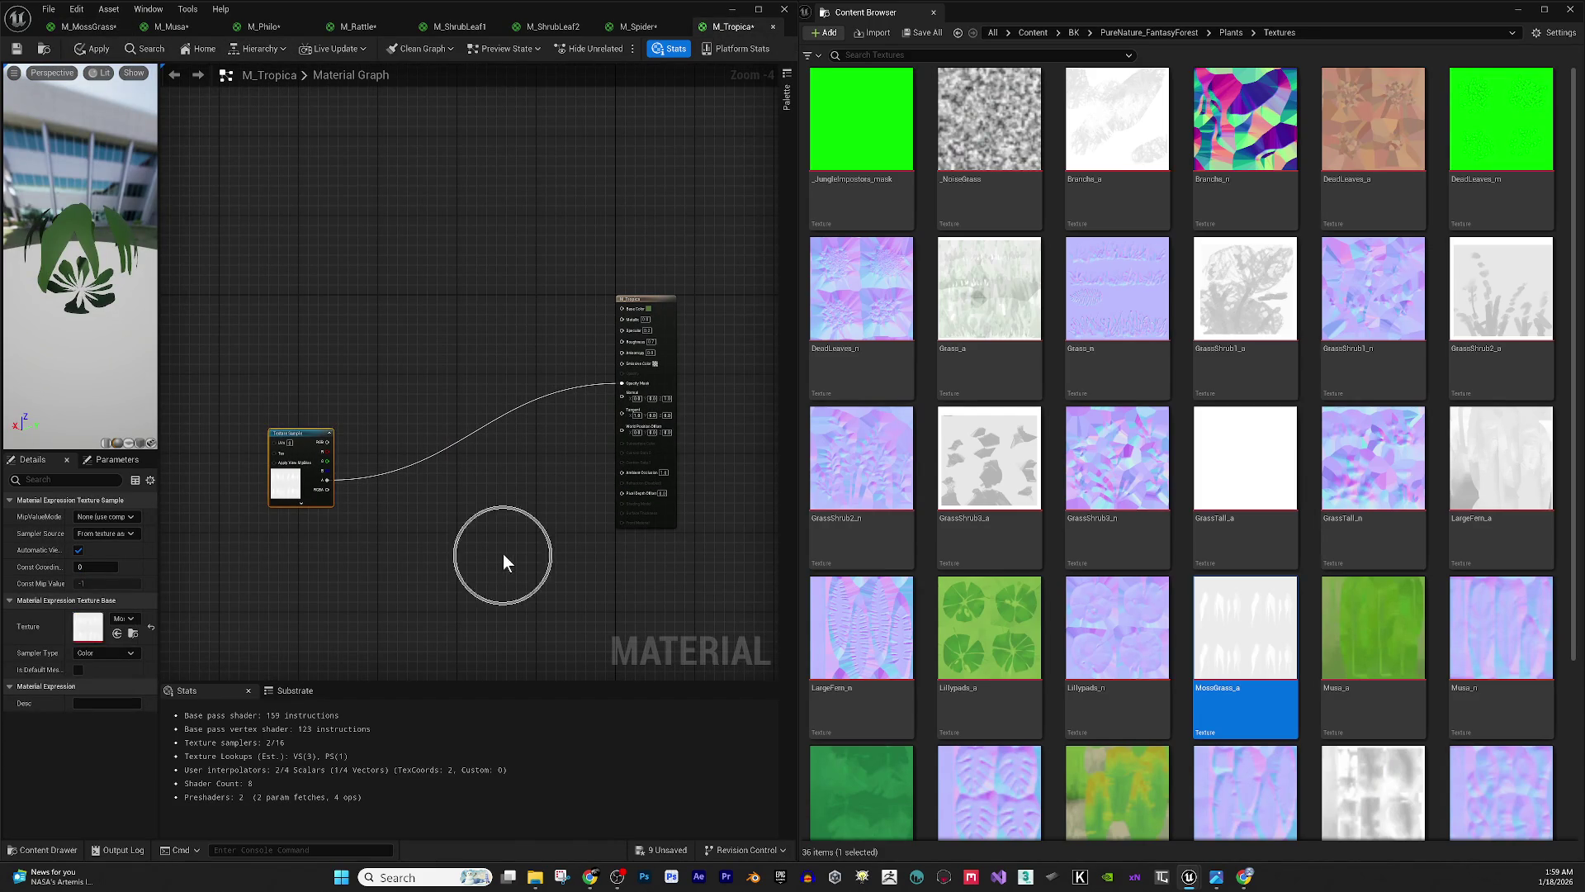
left_click(91, 26)
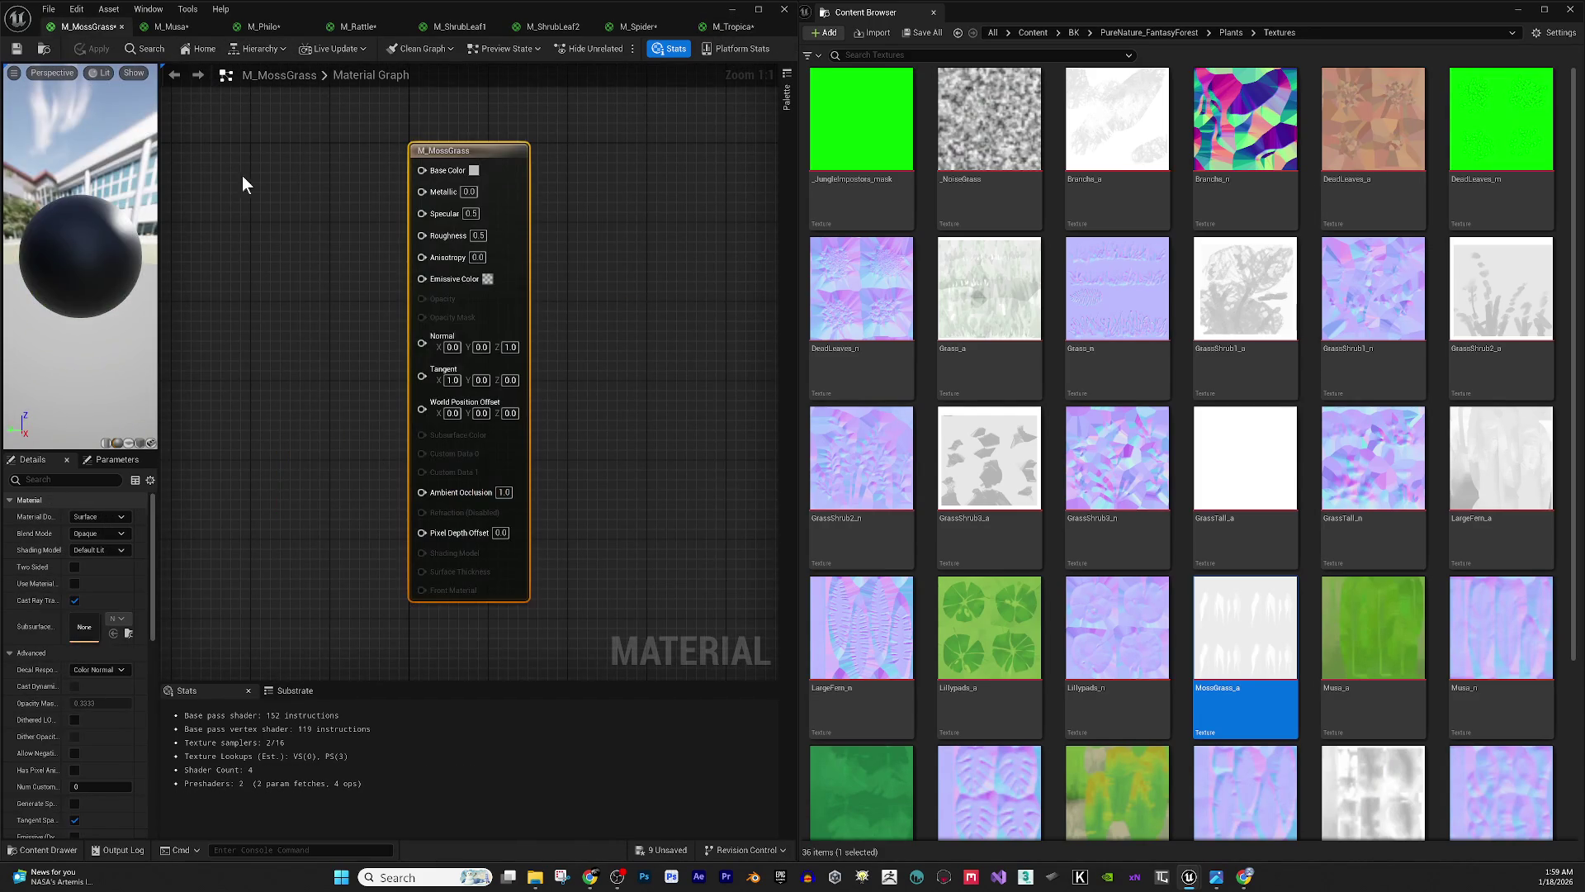
- Paste the texture node into M_MossGrass and wire its alpha into Opacity Mask
key("ctrl+v")
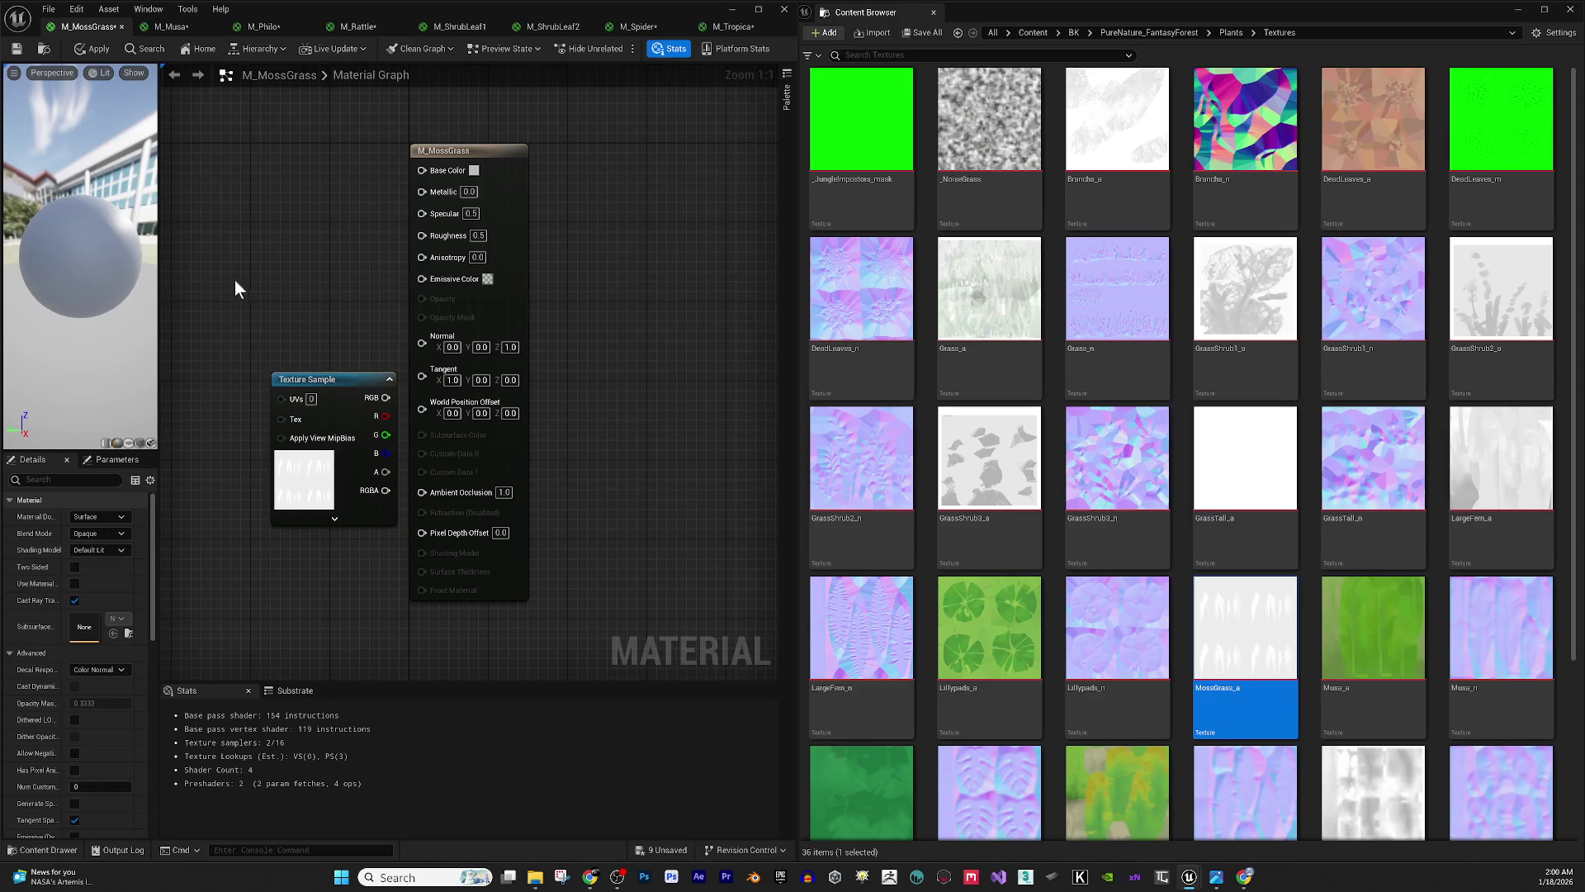
left_click_drag(237, 283, 392, 303)
left_click_drag(458, 399, 229, 349)
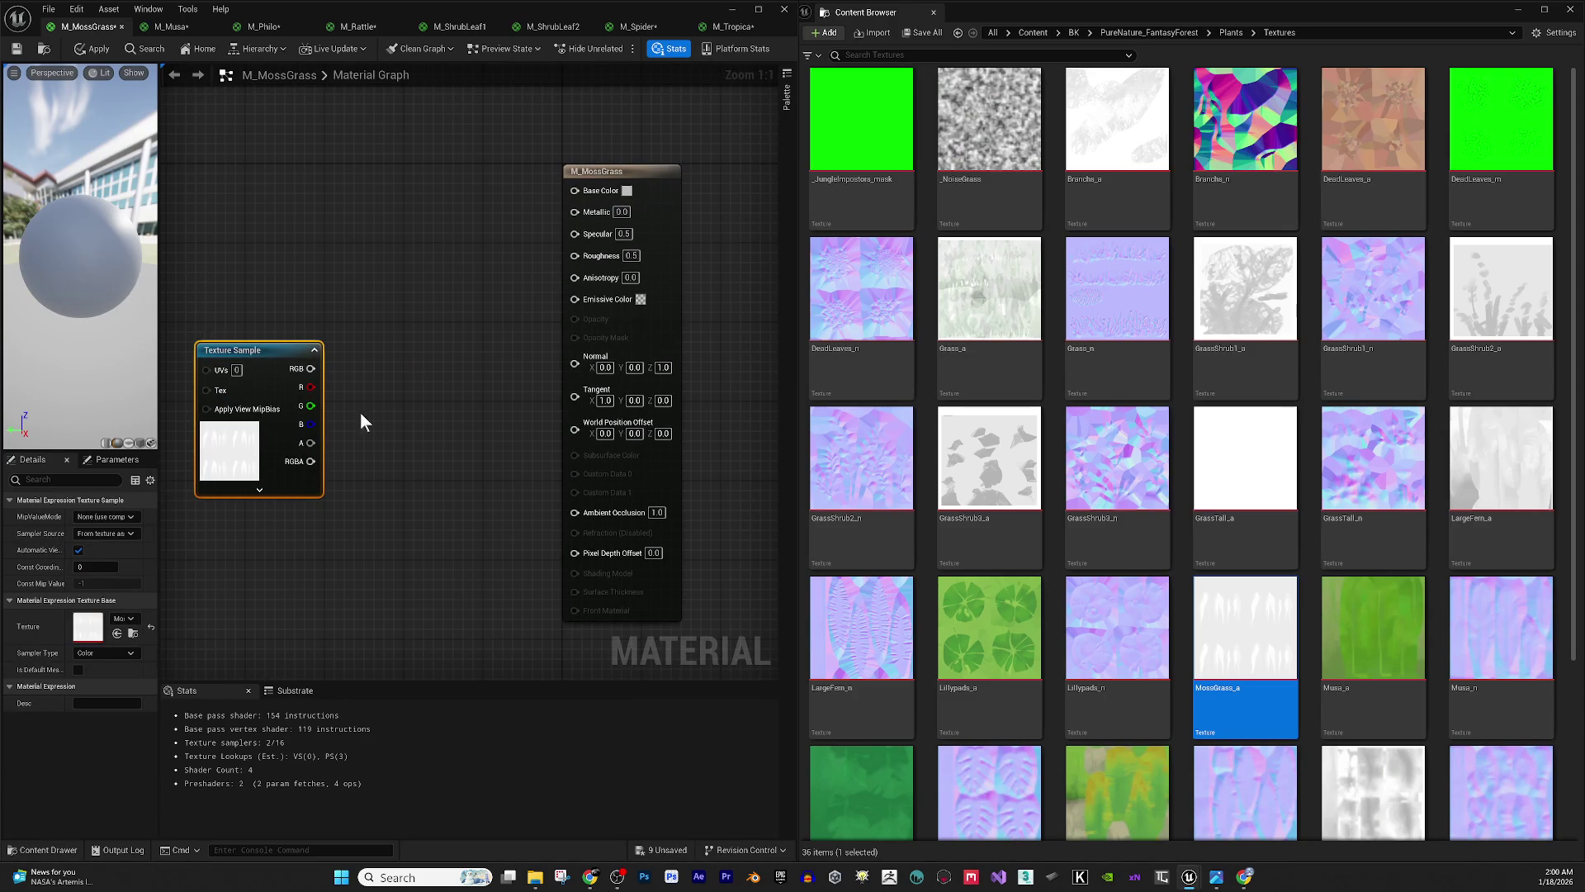
mouse_move(310, 443)
left_mouse_down()
mouse_move(447, 409)
mouse_move(597, 344)
mouse_move(576, 340)
left_mouse_up()
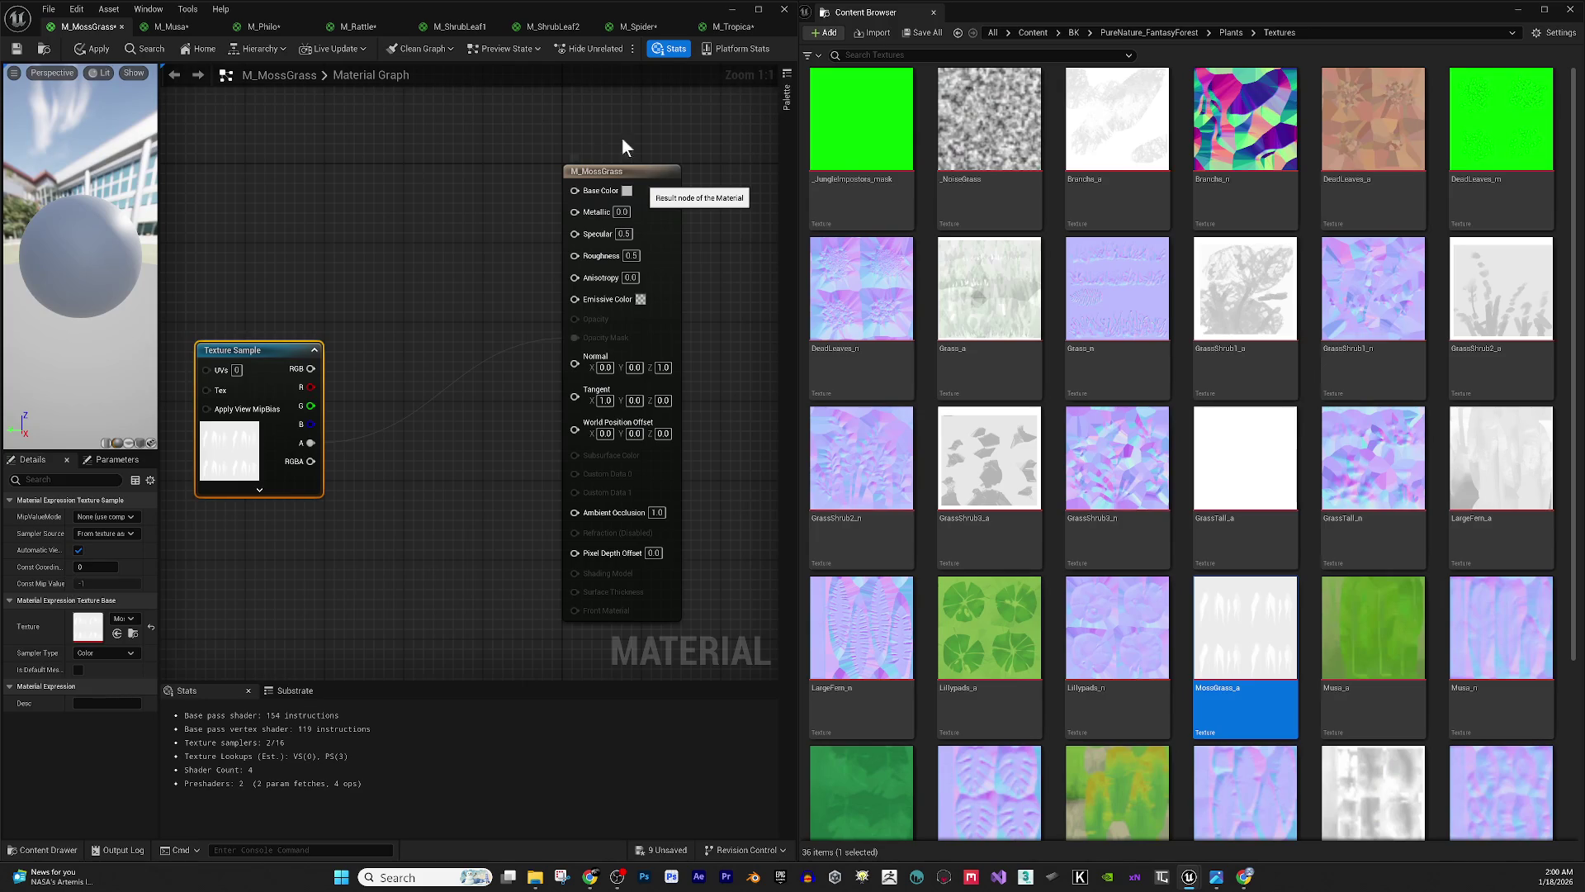
- Make M_MossGrass two-sided and Masked, and add a Constant3Vector colour node
left_click(596, 171)
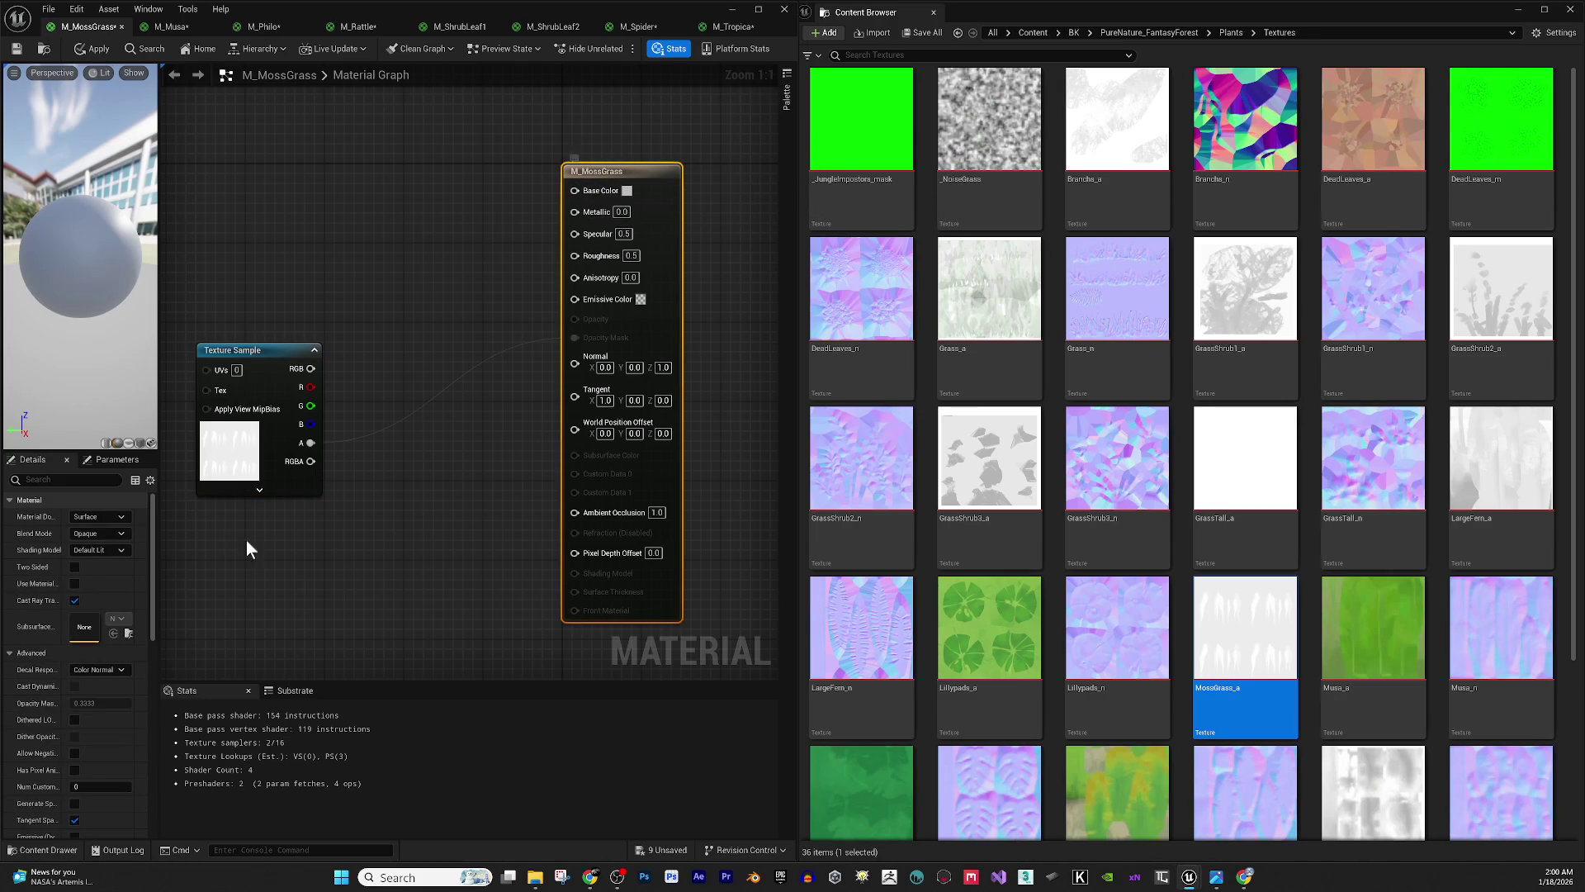
left_click(75, 568)
left_click(122, 550)
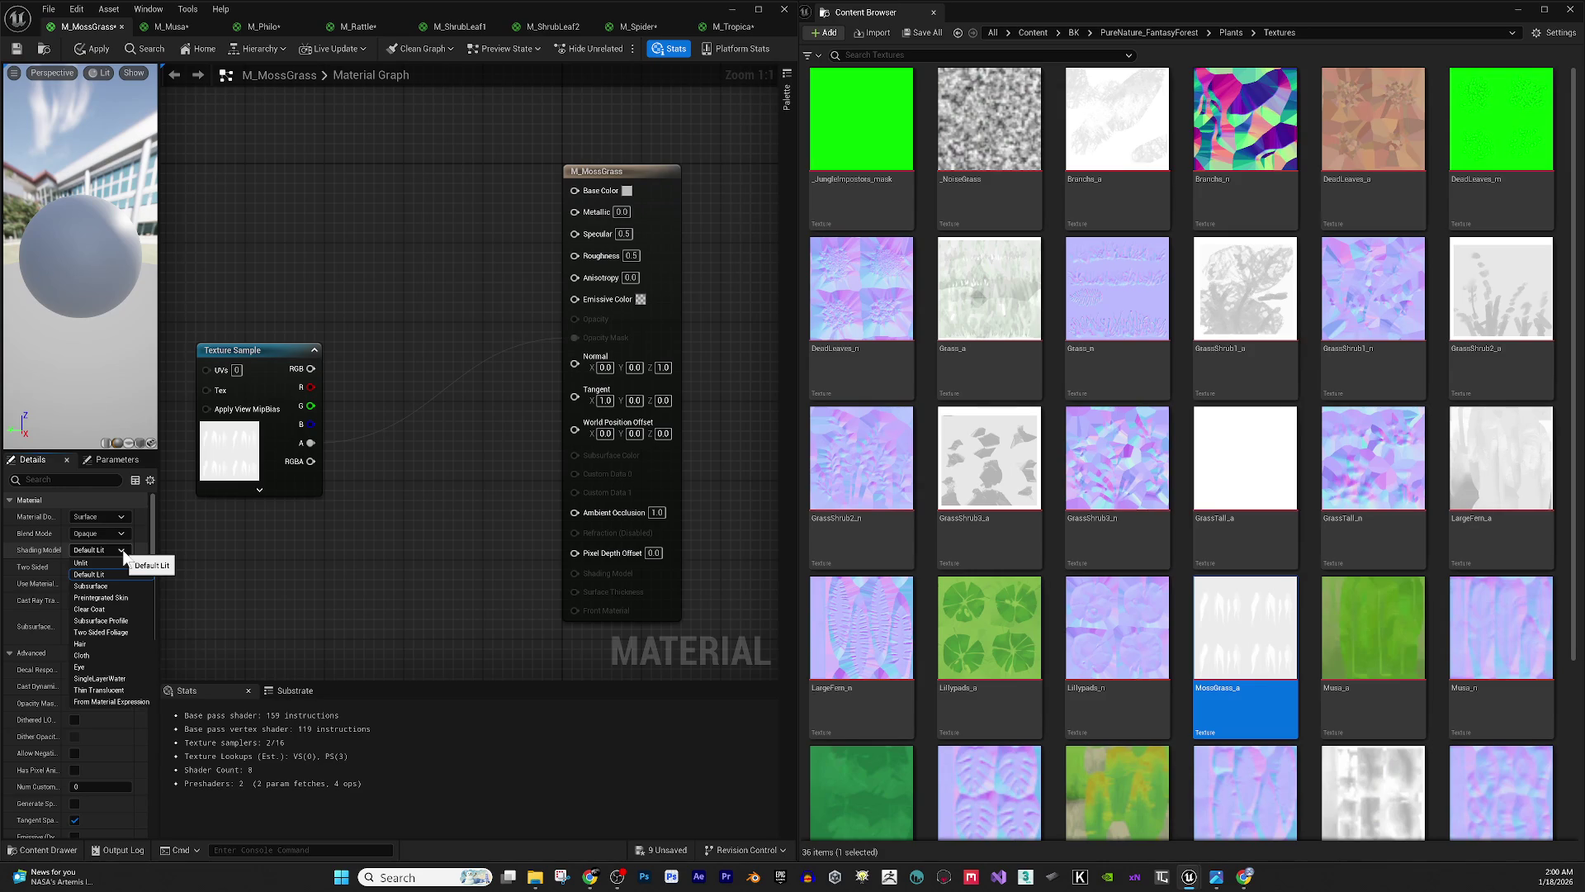
left_click(122, 533)
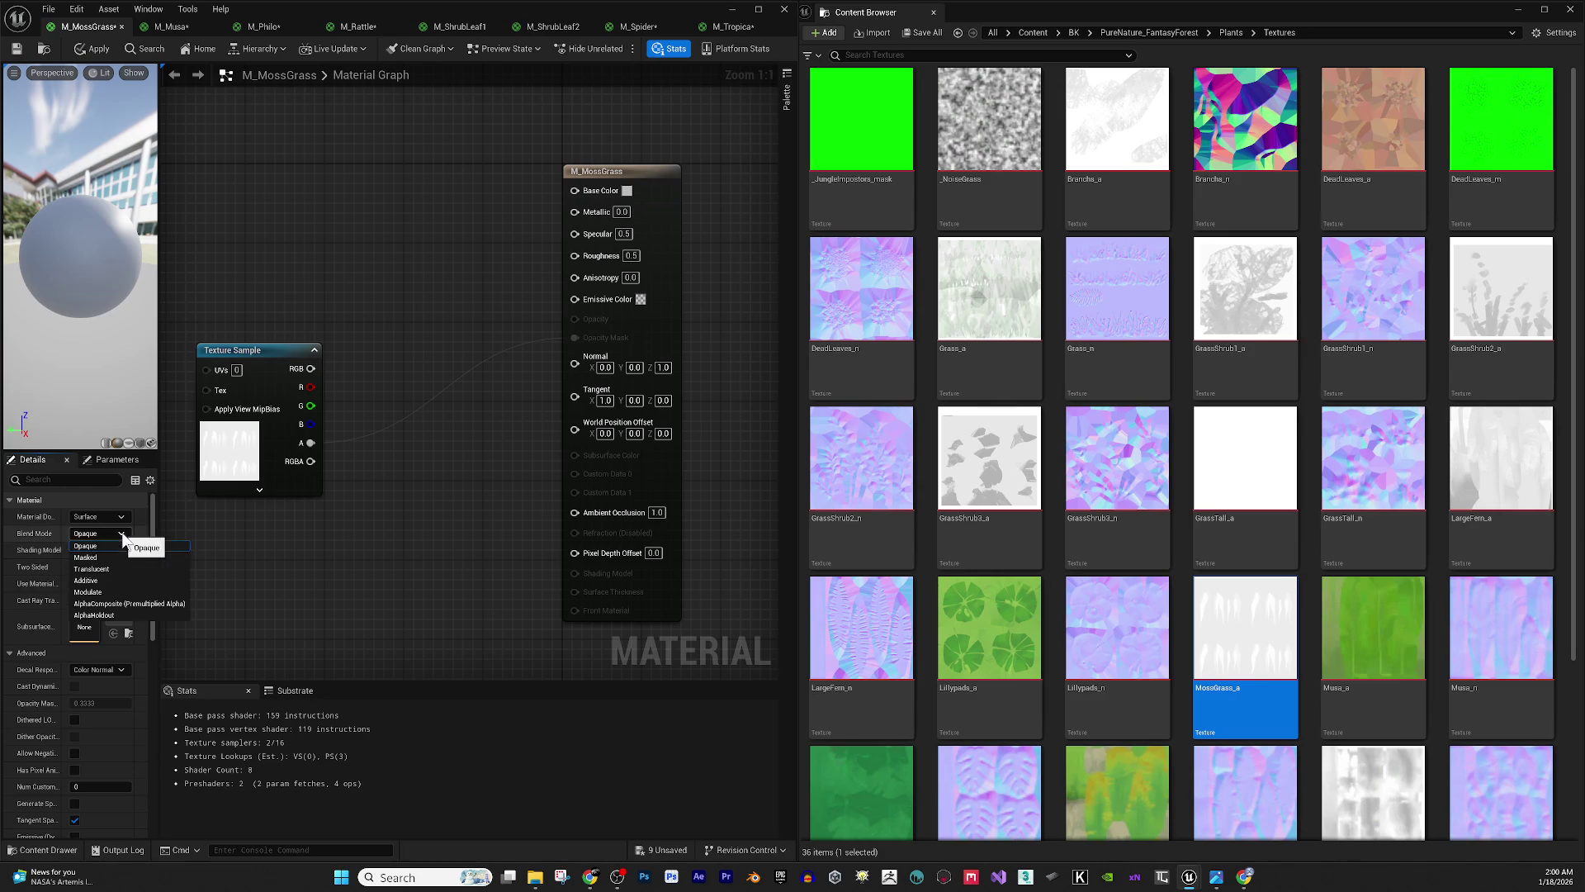
left_click(116, 557)
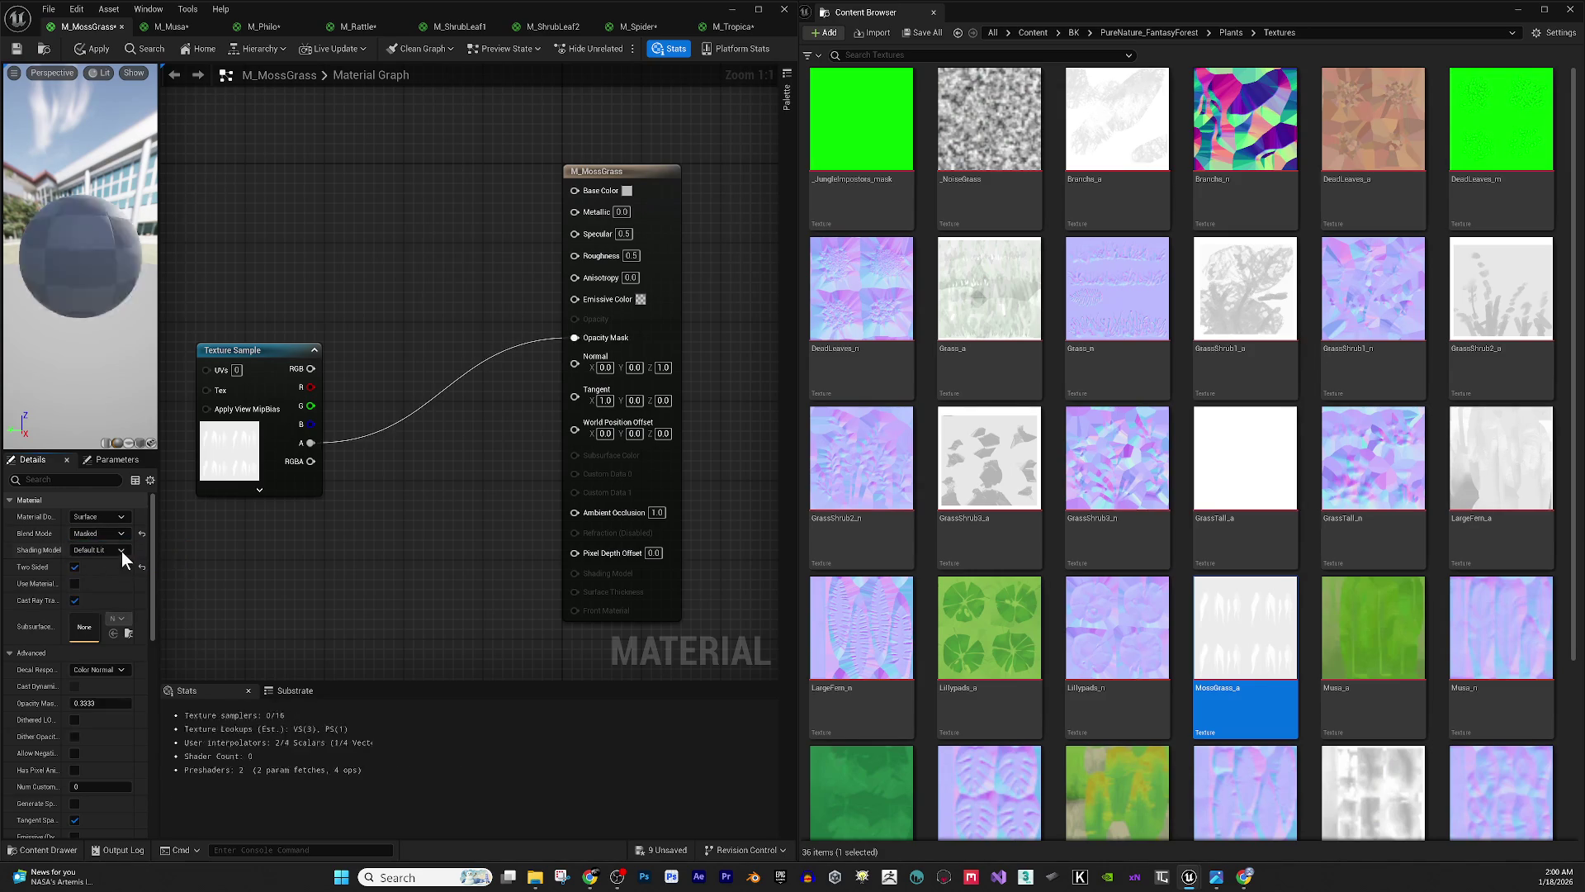
left_click(394, 255)
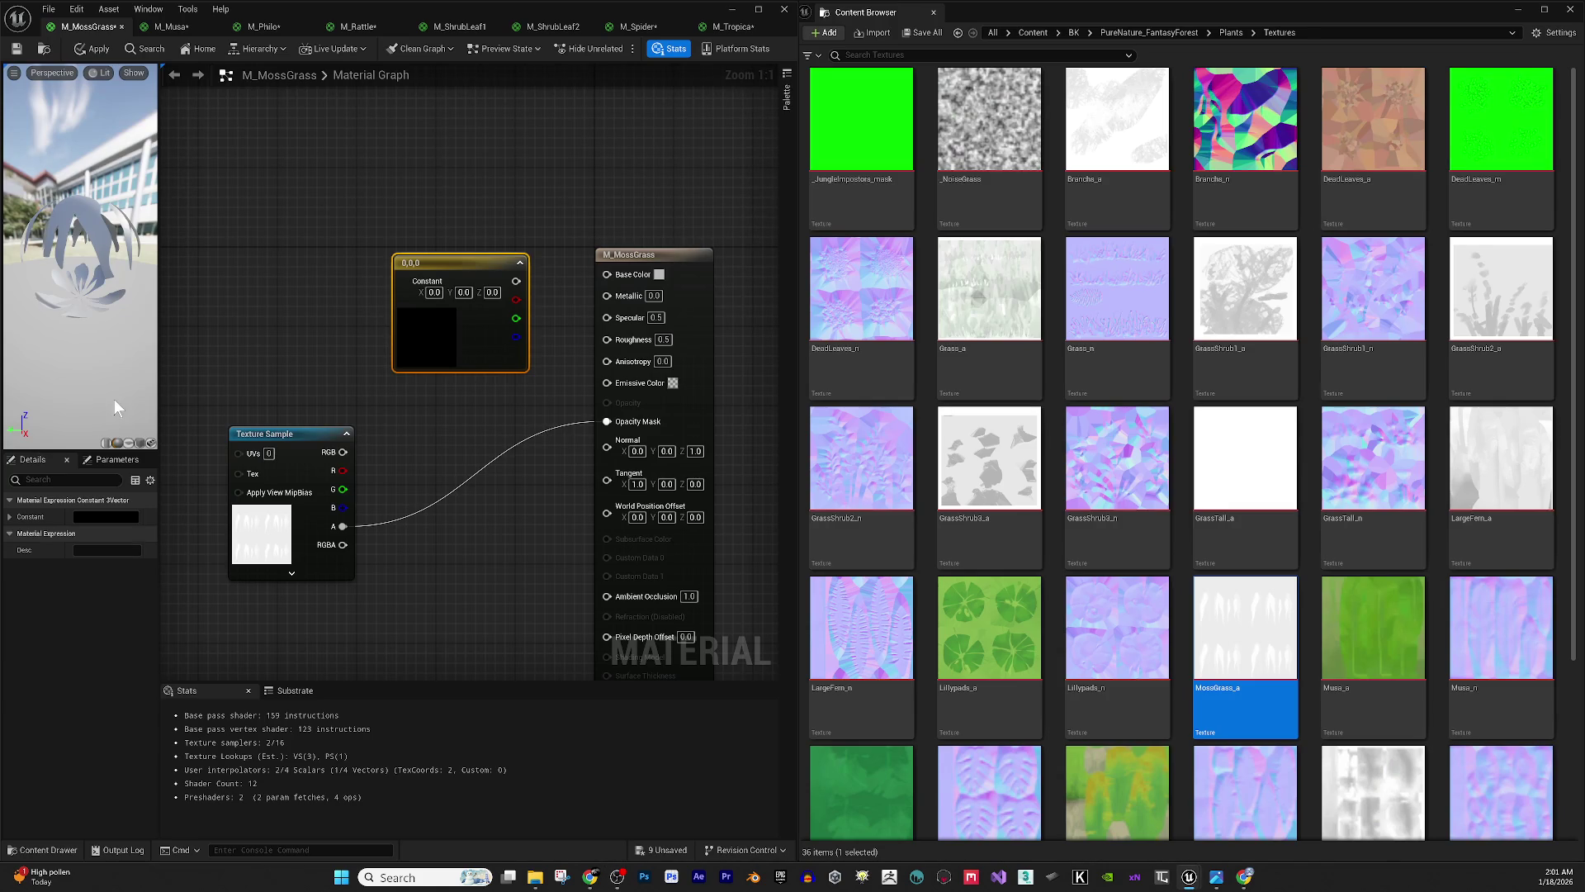
- Set the colour constant to dark green and wire it into Base Color
left_click_drag(502, 223, 520, 233)
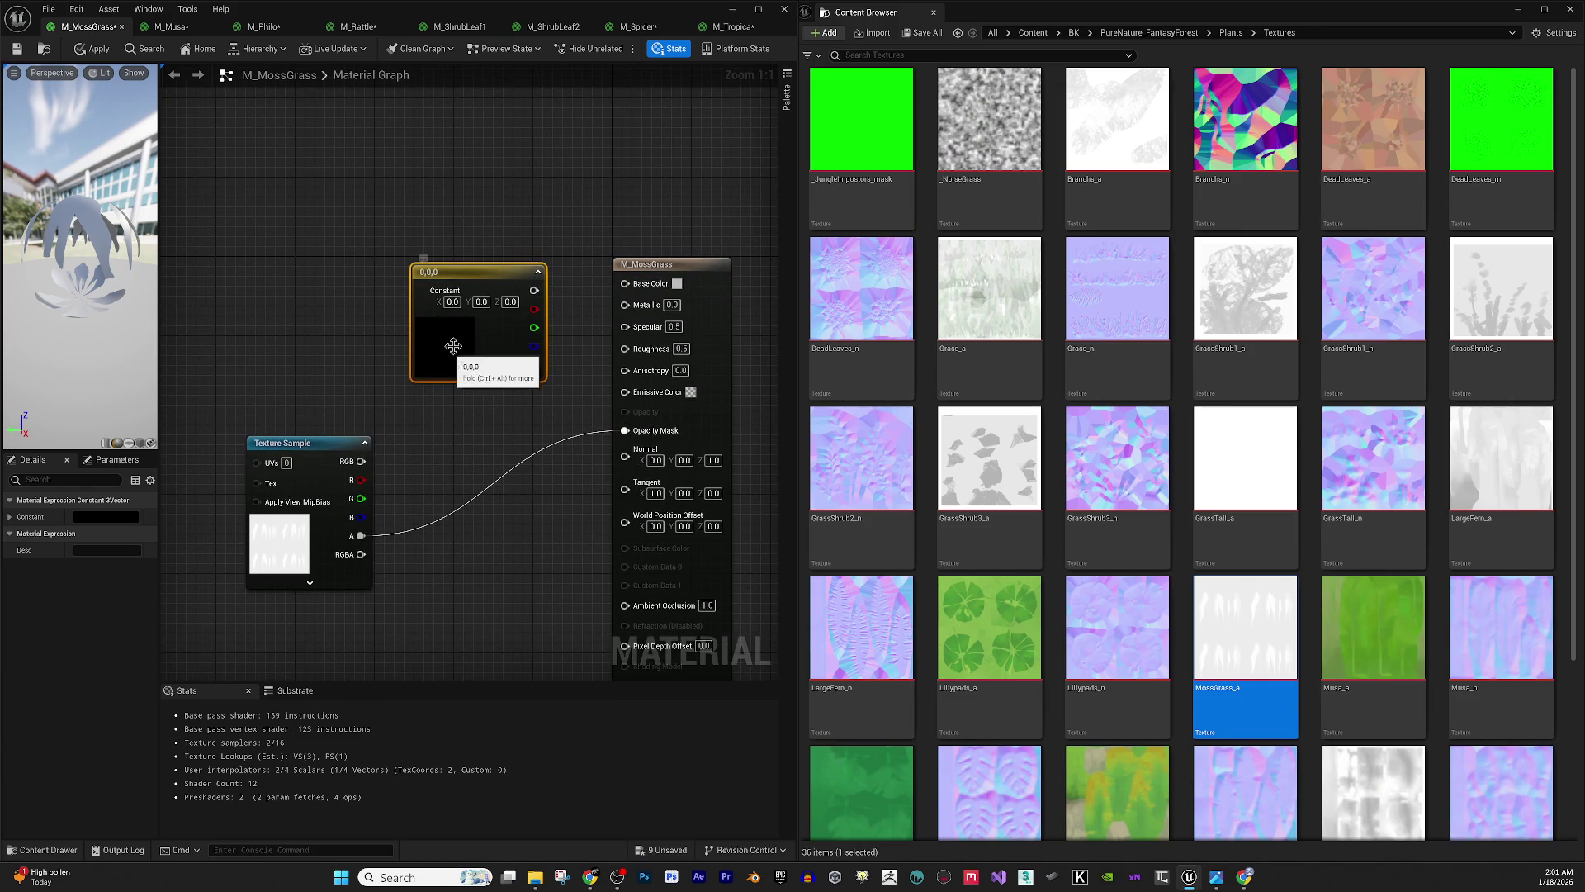
left_click(81, 518)
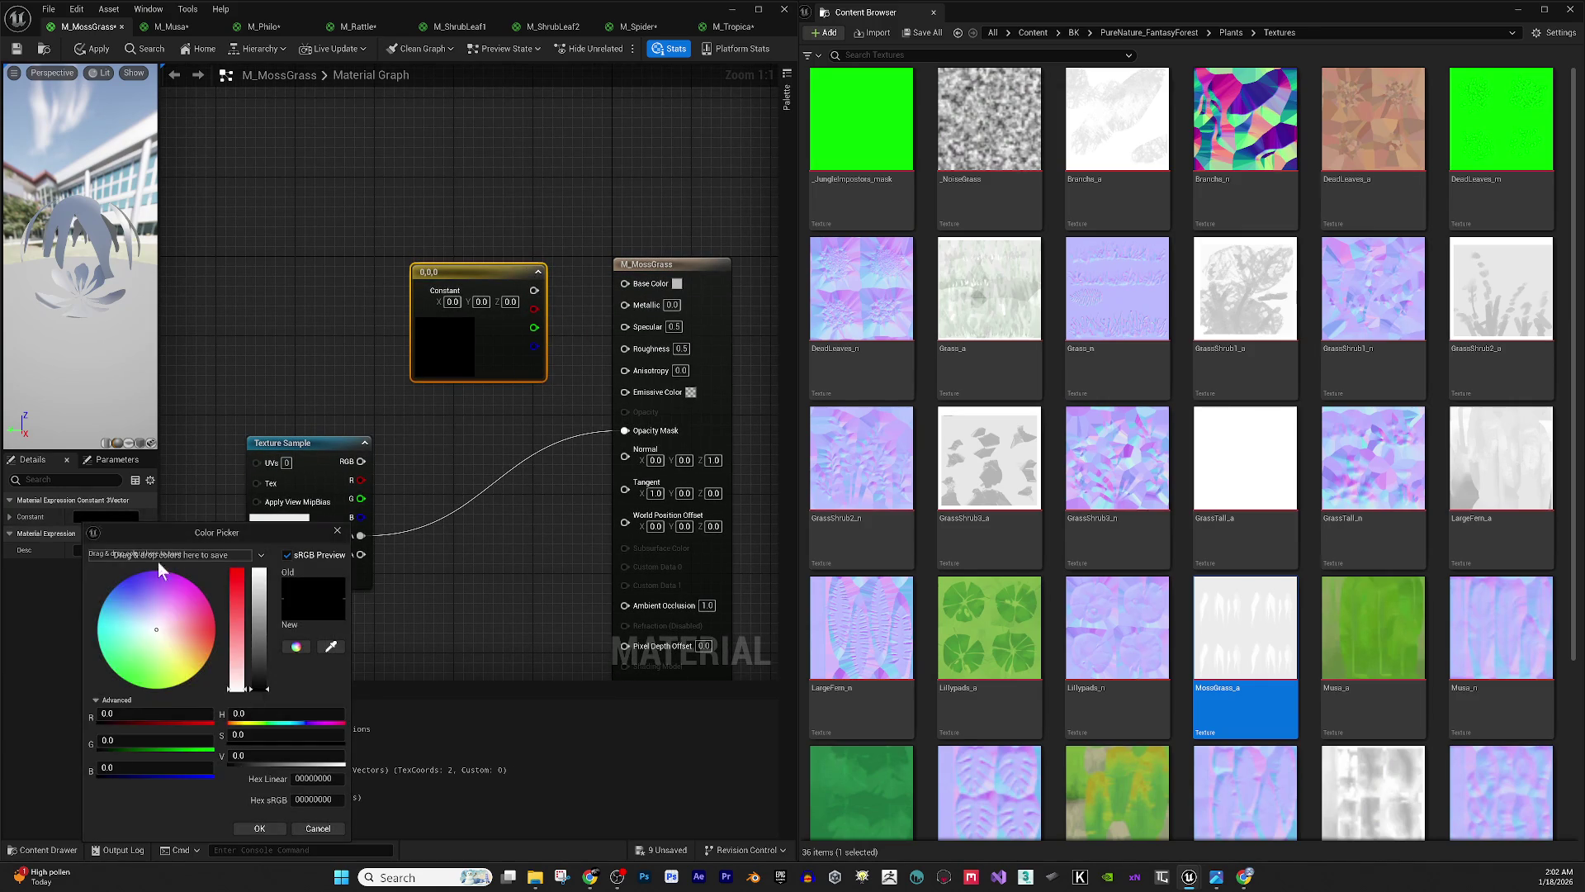
left_click(136, 677)
left_click(258, 645)
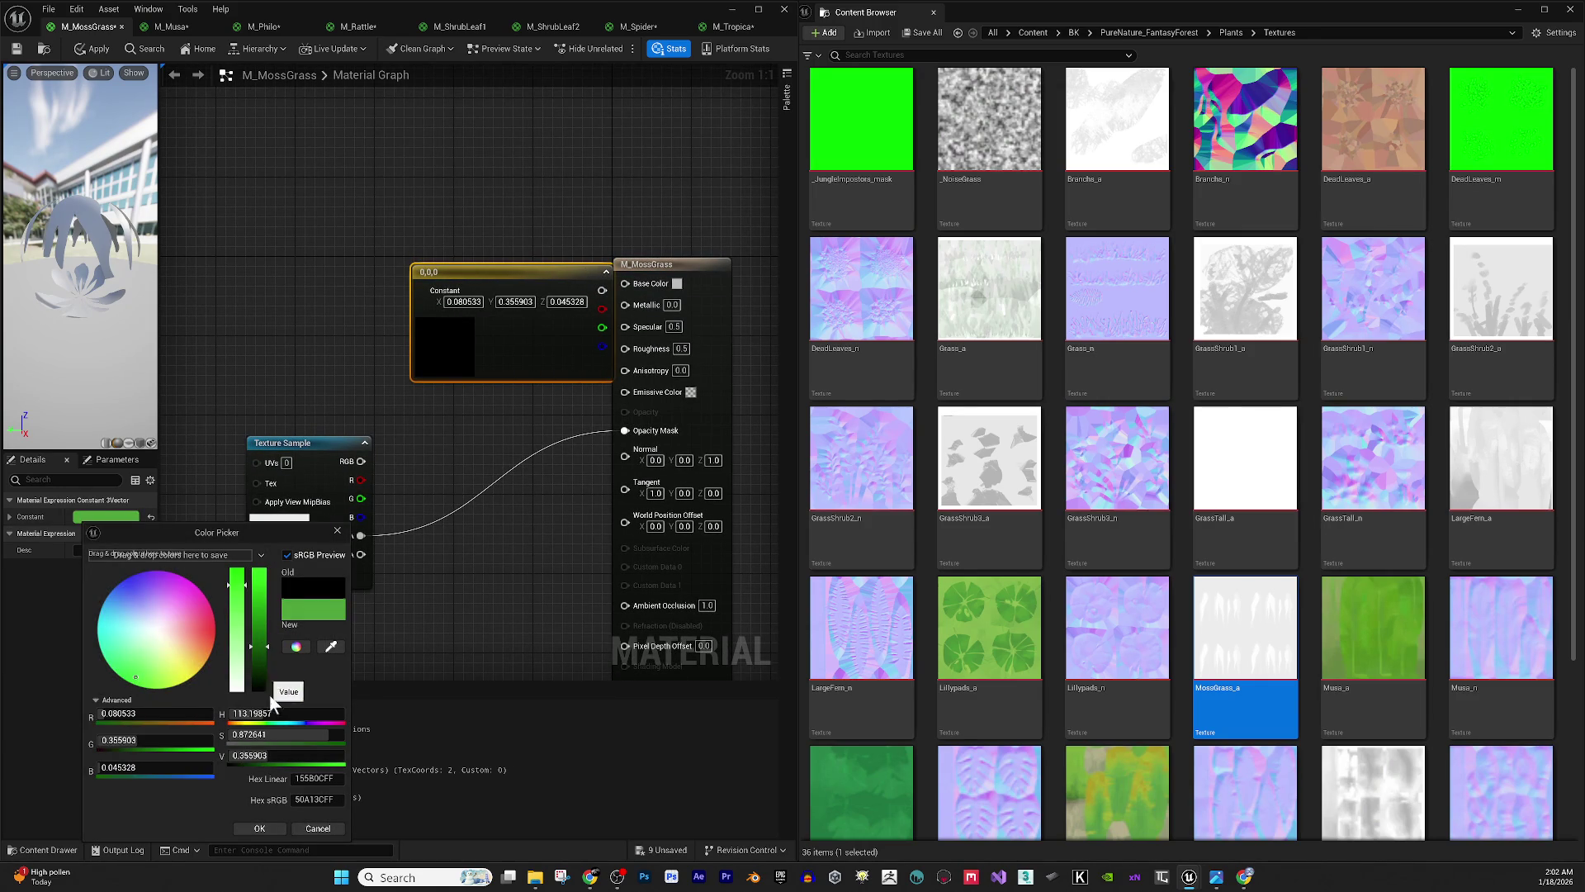
left_click(269, 826)
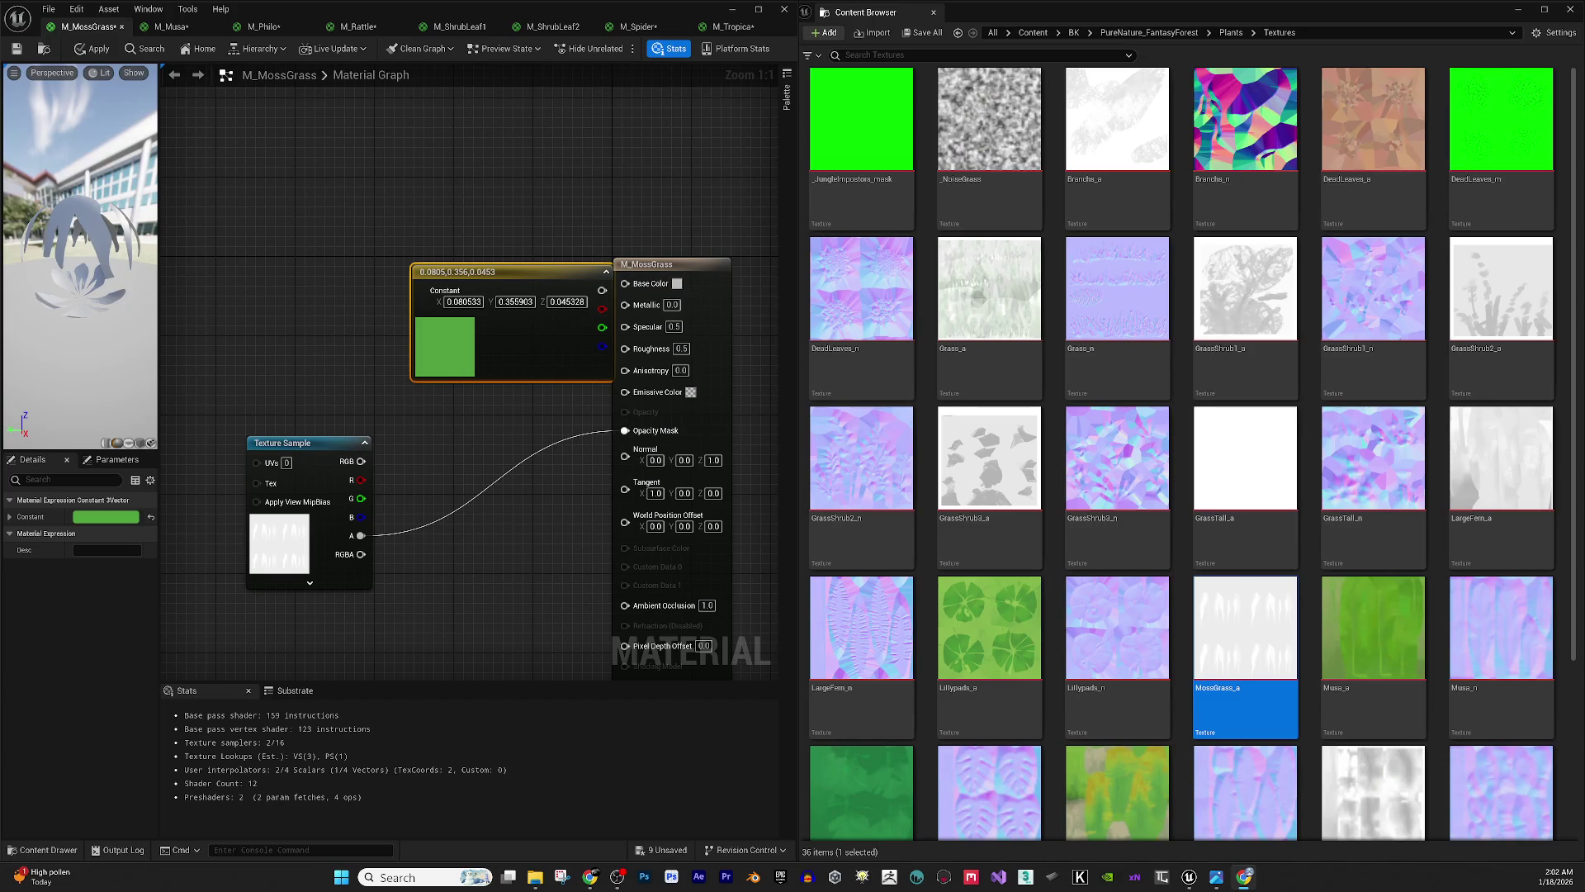
left_click_drag(281, 405, 318, 422)
mouse_move(566, 283)
left_mouse_down()
mouse_move(371, 246)
mouse_move(615, 318)
mouse_move(663, 300)
left_mouse_up()
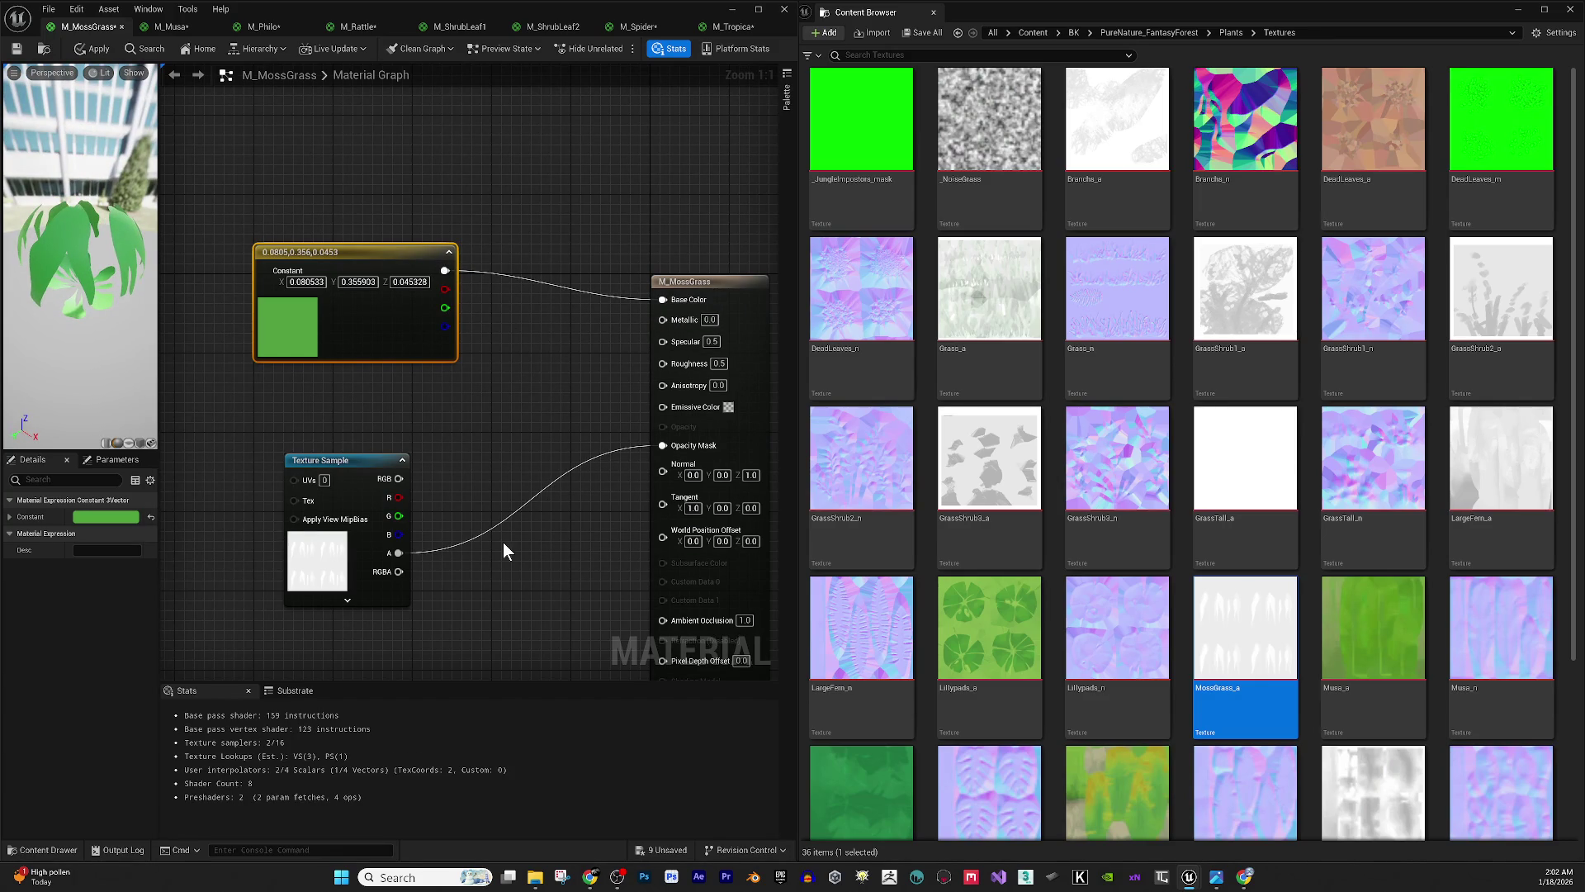
- Apply and save M_MossGrass, then close it
left_click(93, 49)
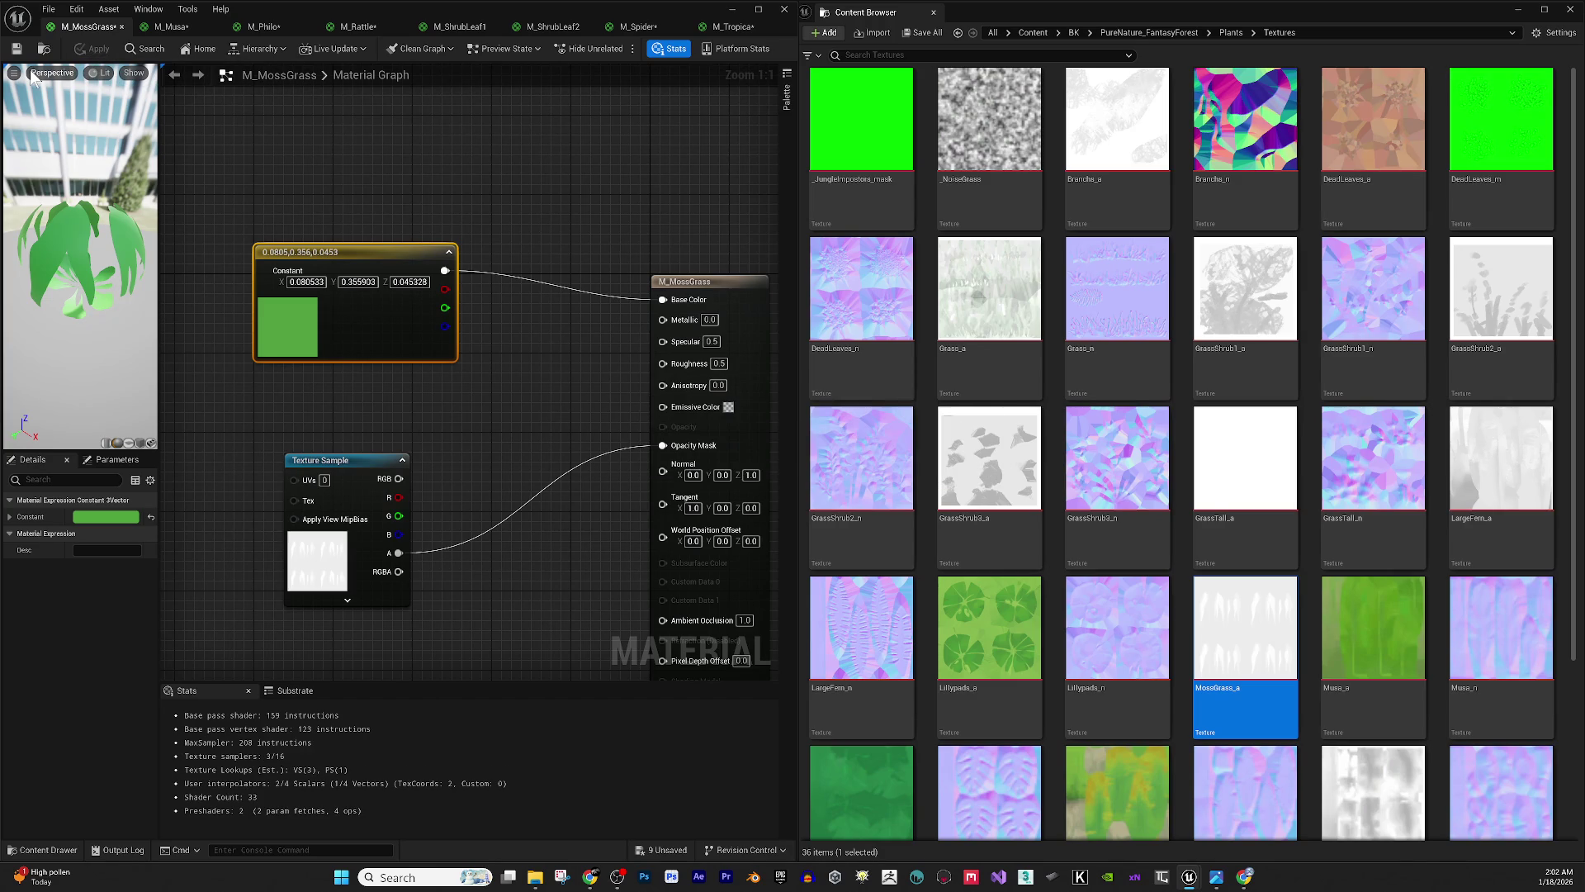
left_click(16, 48)
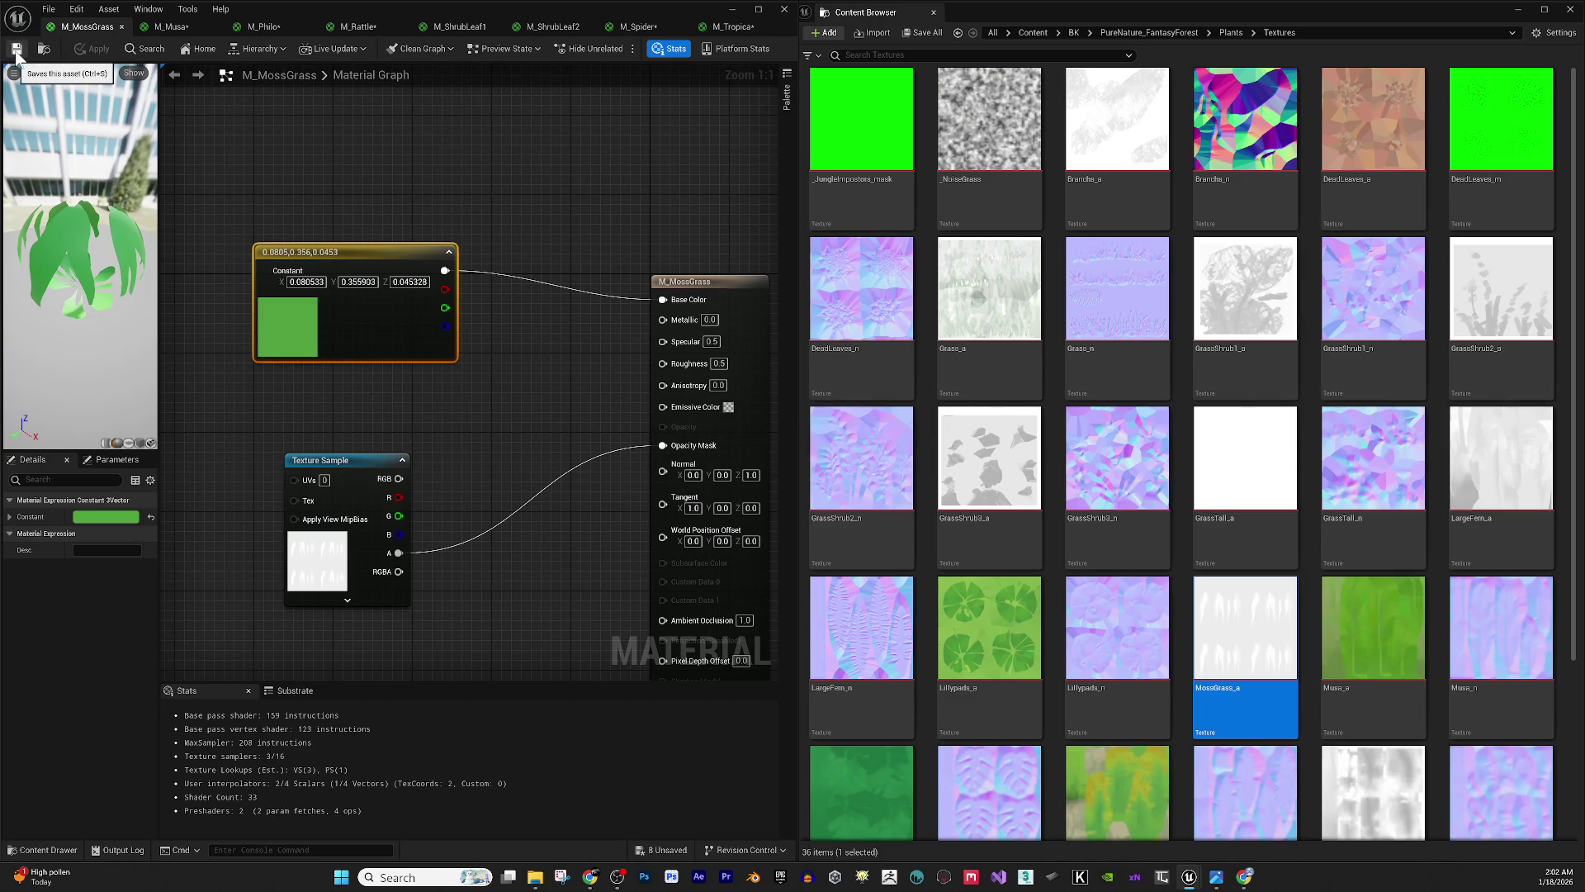
left_click(134, 26)
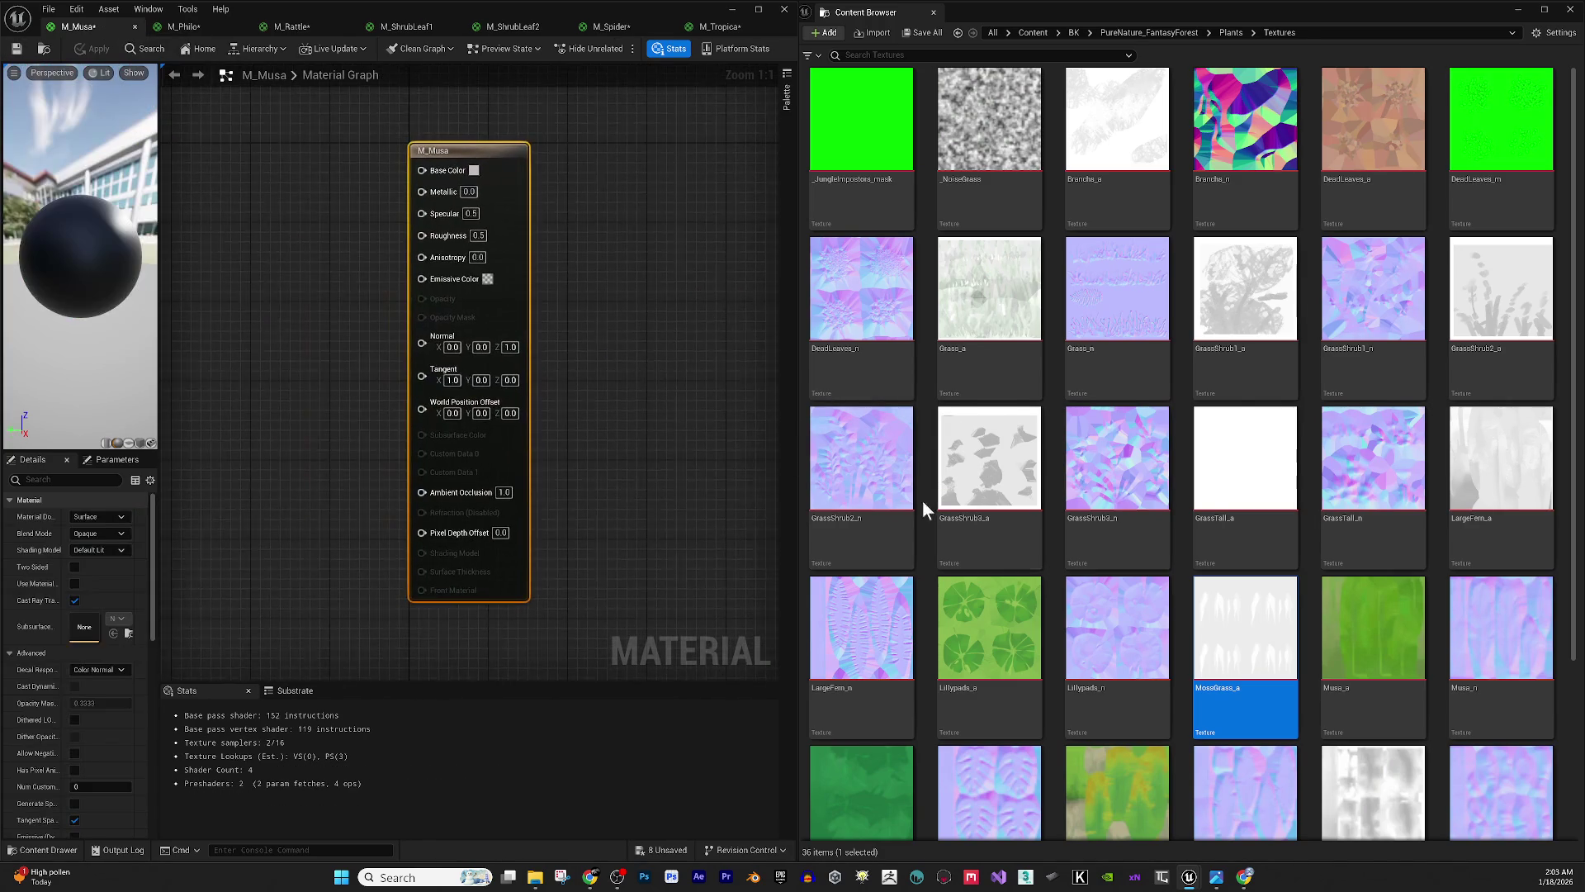
- Add Musa_a and Musa_n texture nodes to M_Musa and wire Musa_a's alpha into Opacity Mask
scroll(1312, 615, "down", 1)
left_click(1358, 578)
left_click(1470, 581, "ctrl")
mouse_move(1469, 582)
left_mouse_down()
mouse_move(794, 560)
mouse_move(218, 327)
mouse_move(379, 391)
left_mouse_up()
mouse_move(468, 435)
left_mouse_down()
mouse_move(409, 213)
mouse_move(366, 176)
mouse_move(551, 247)
left_mouse_up()
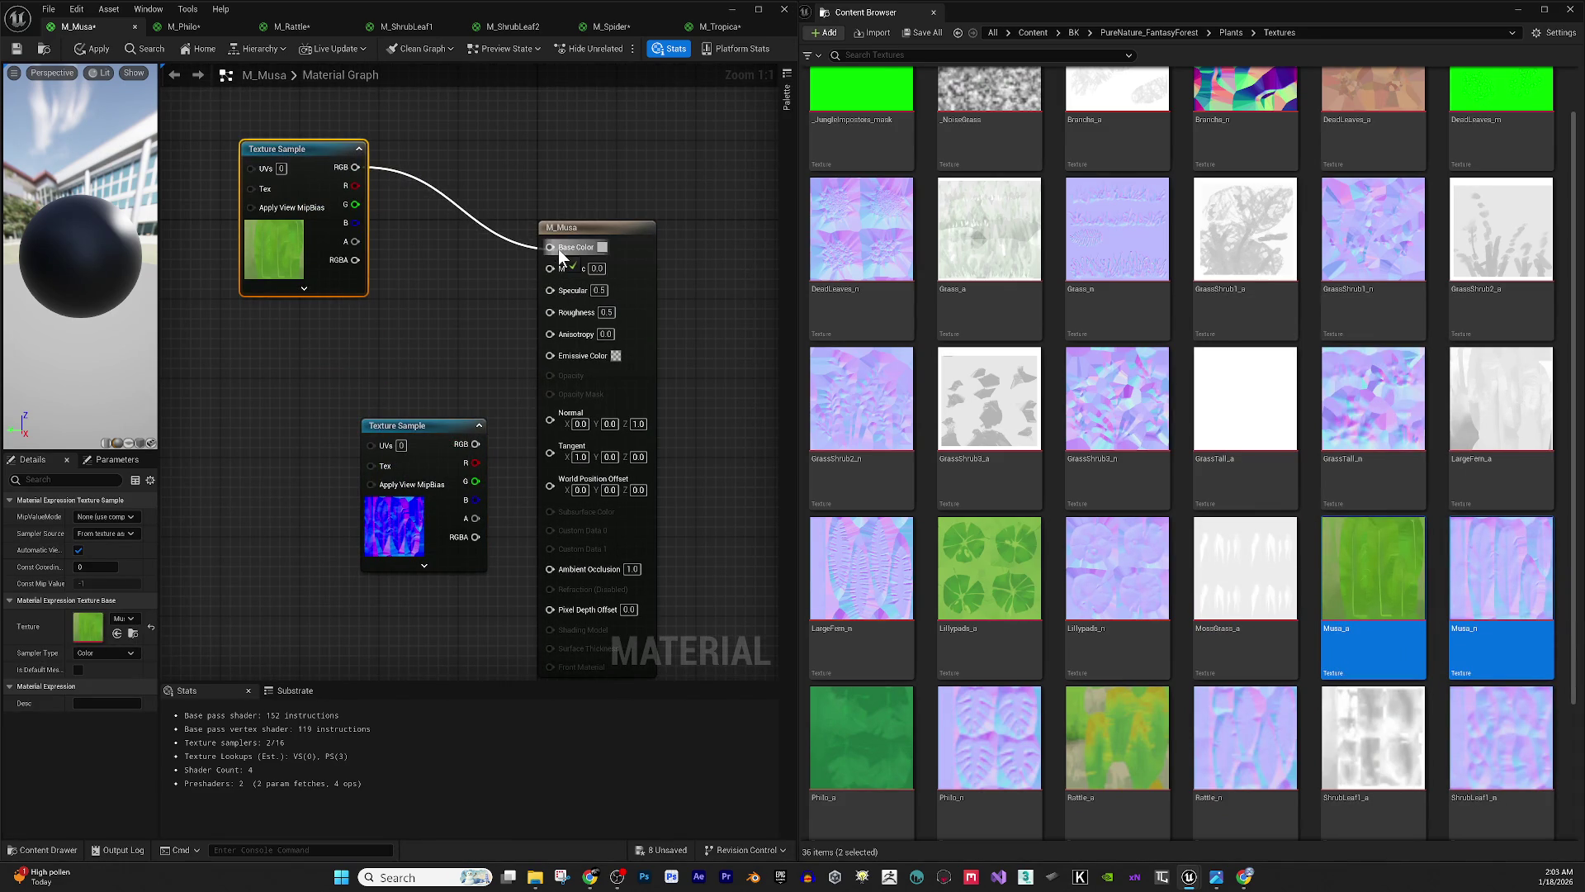
mouse_move(548, 393)
left_mouse_down()
mouse_move(411, 314)
mouse_move(355, 241)
left_mouse_up()
- Set M_Musa's blend mode to Masked
left_click(579, 235)
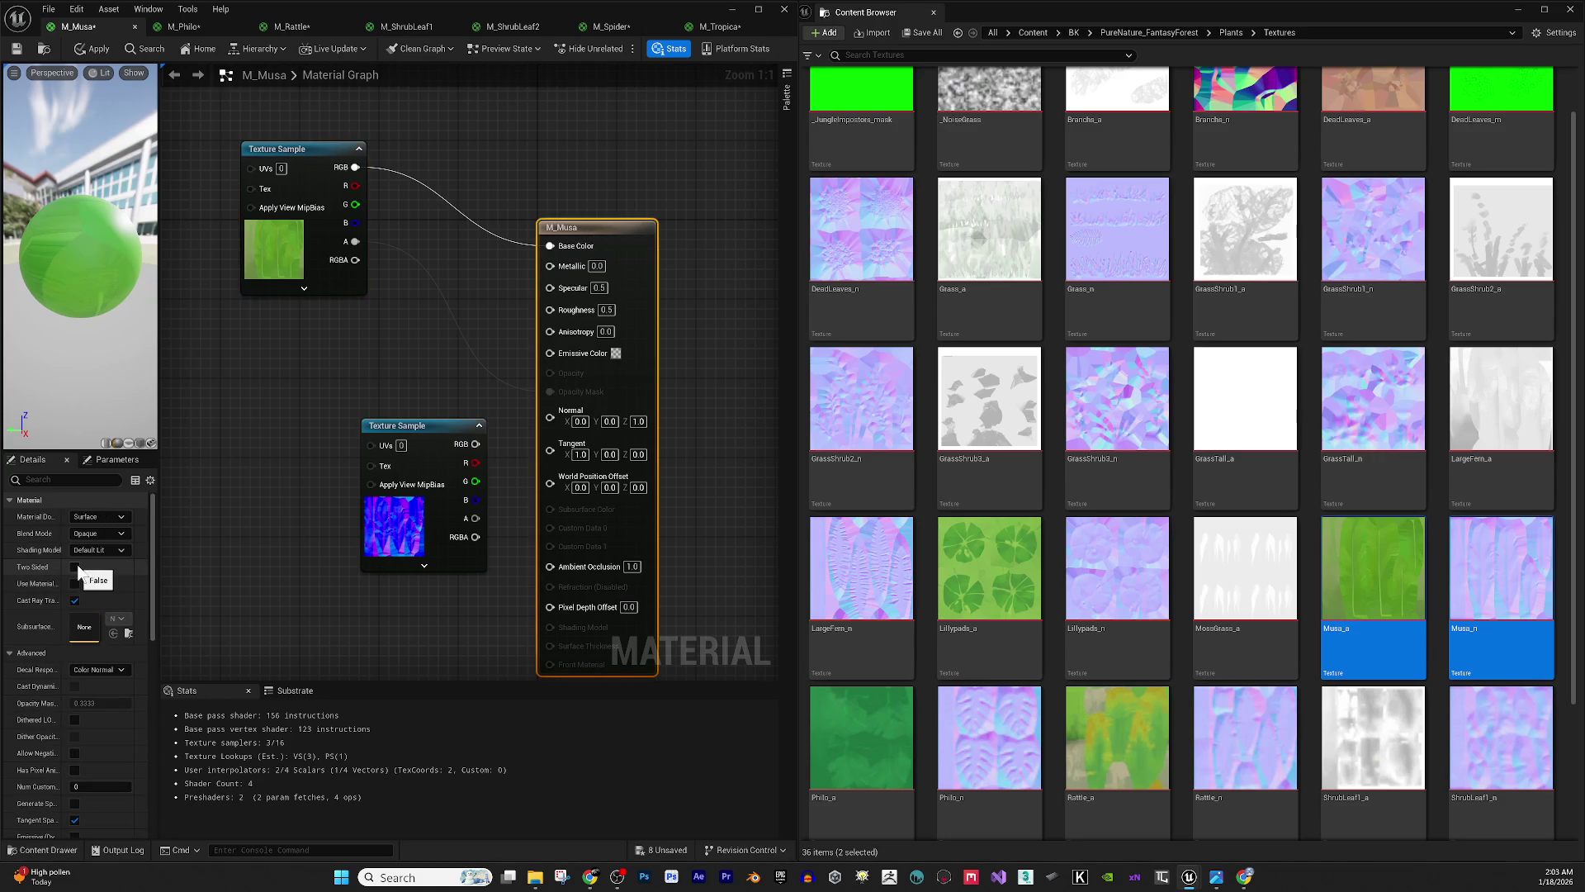
left_click(118, 539)
left_click(114, 557)
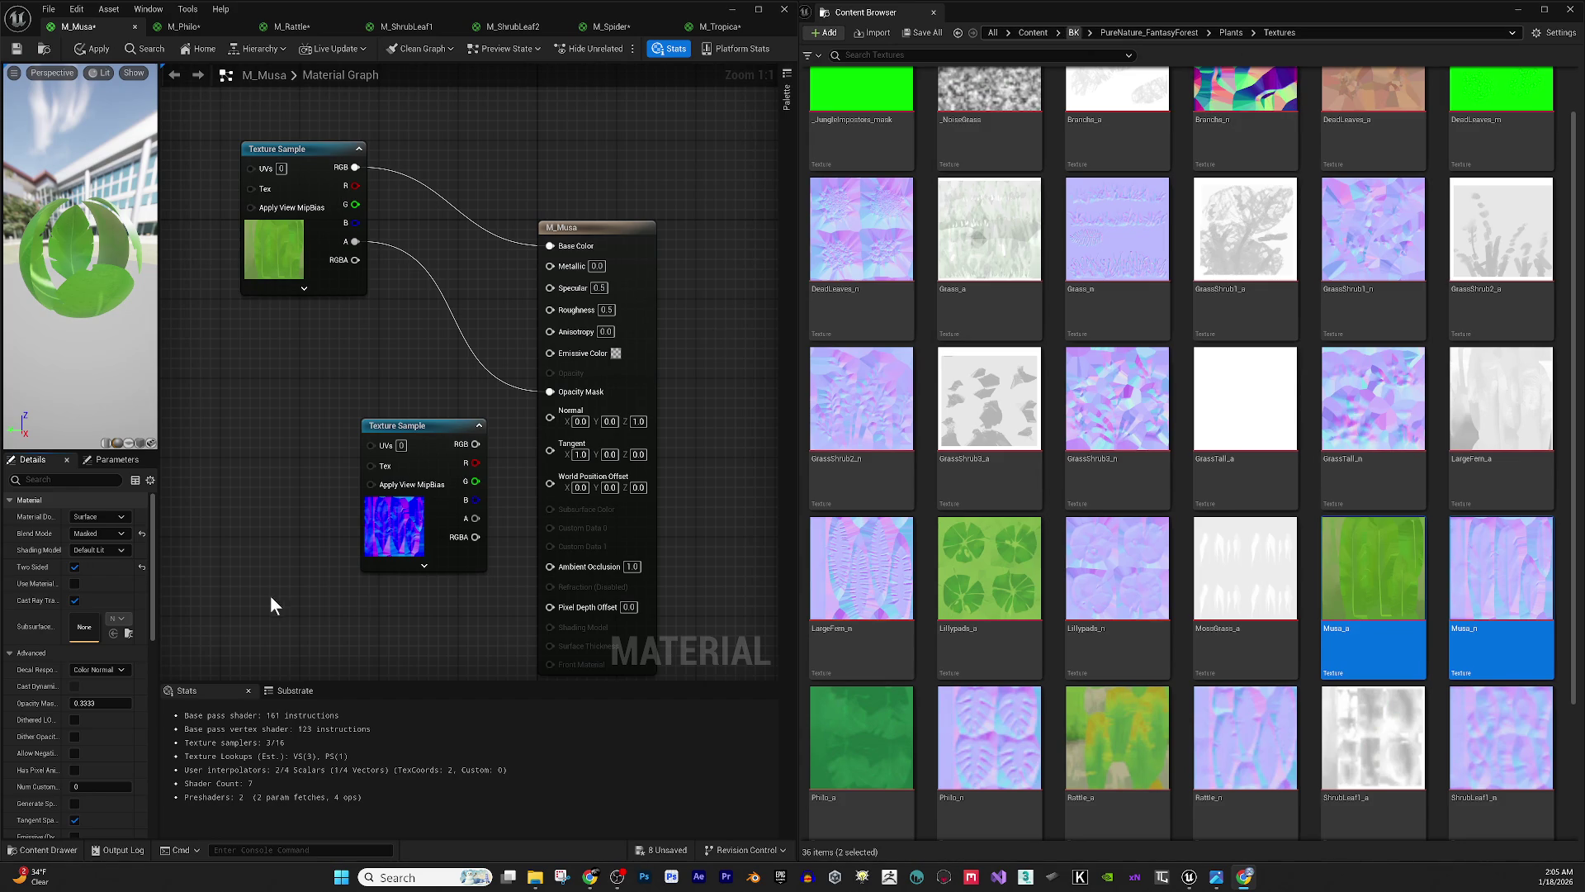
- Connect Musa_n to Normal, widen the preview panel, then switch to the browser video
mouse_move(475, 443)
left_mouse_down()
mouse_move(485, 454)
mouse_move(548, 418)
left_mouse_up()
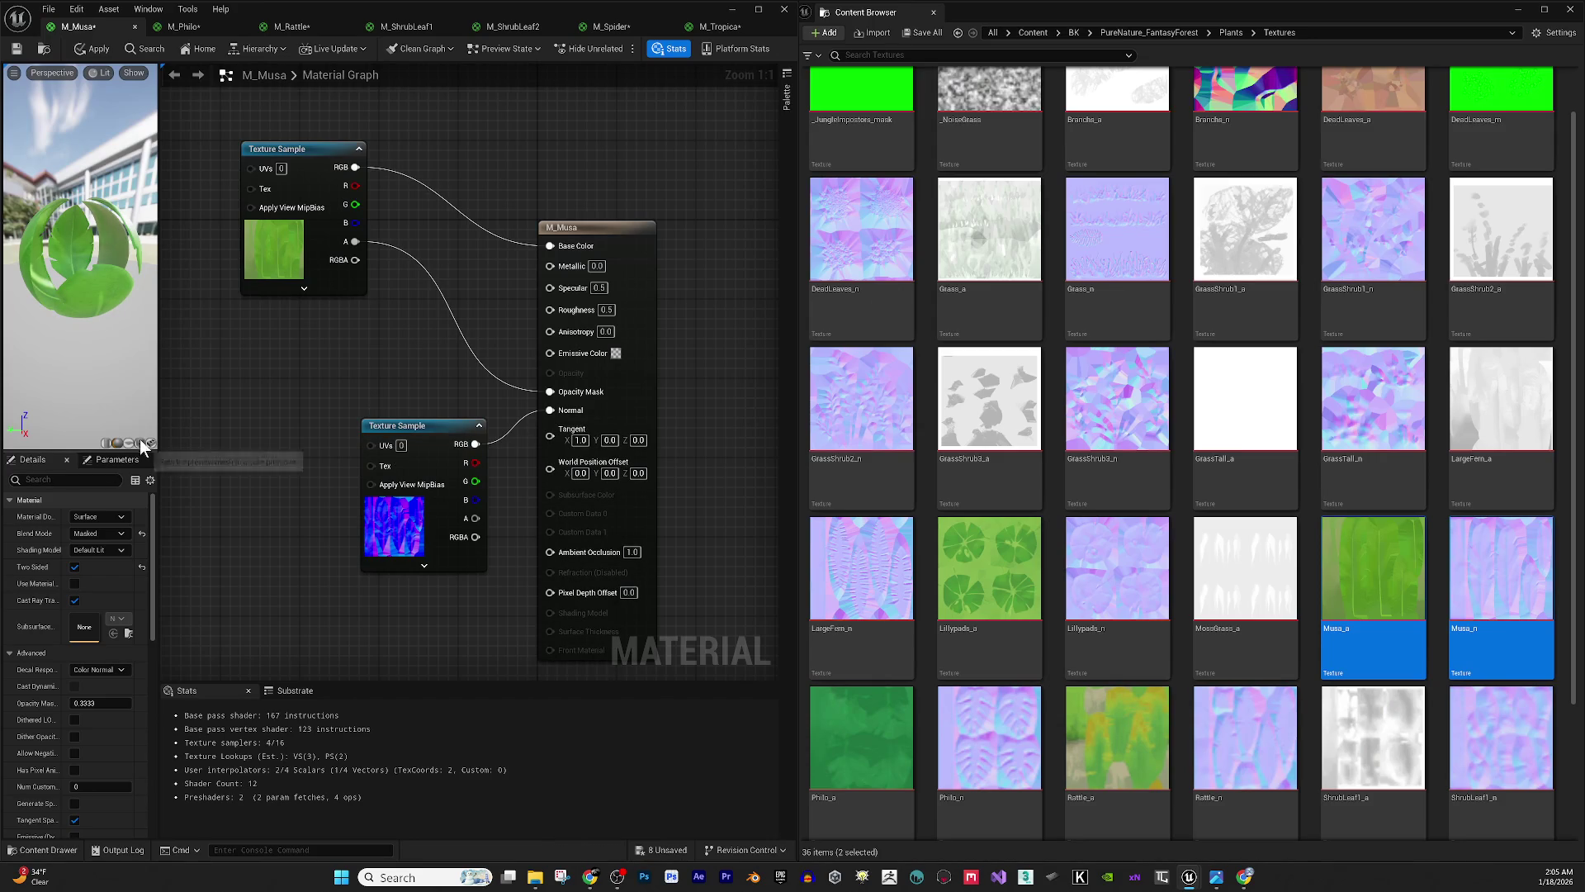
left_click_drag(159, 420, 353, 423)
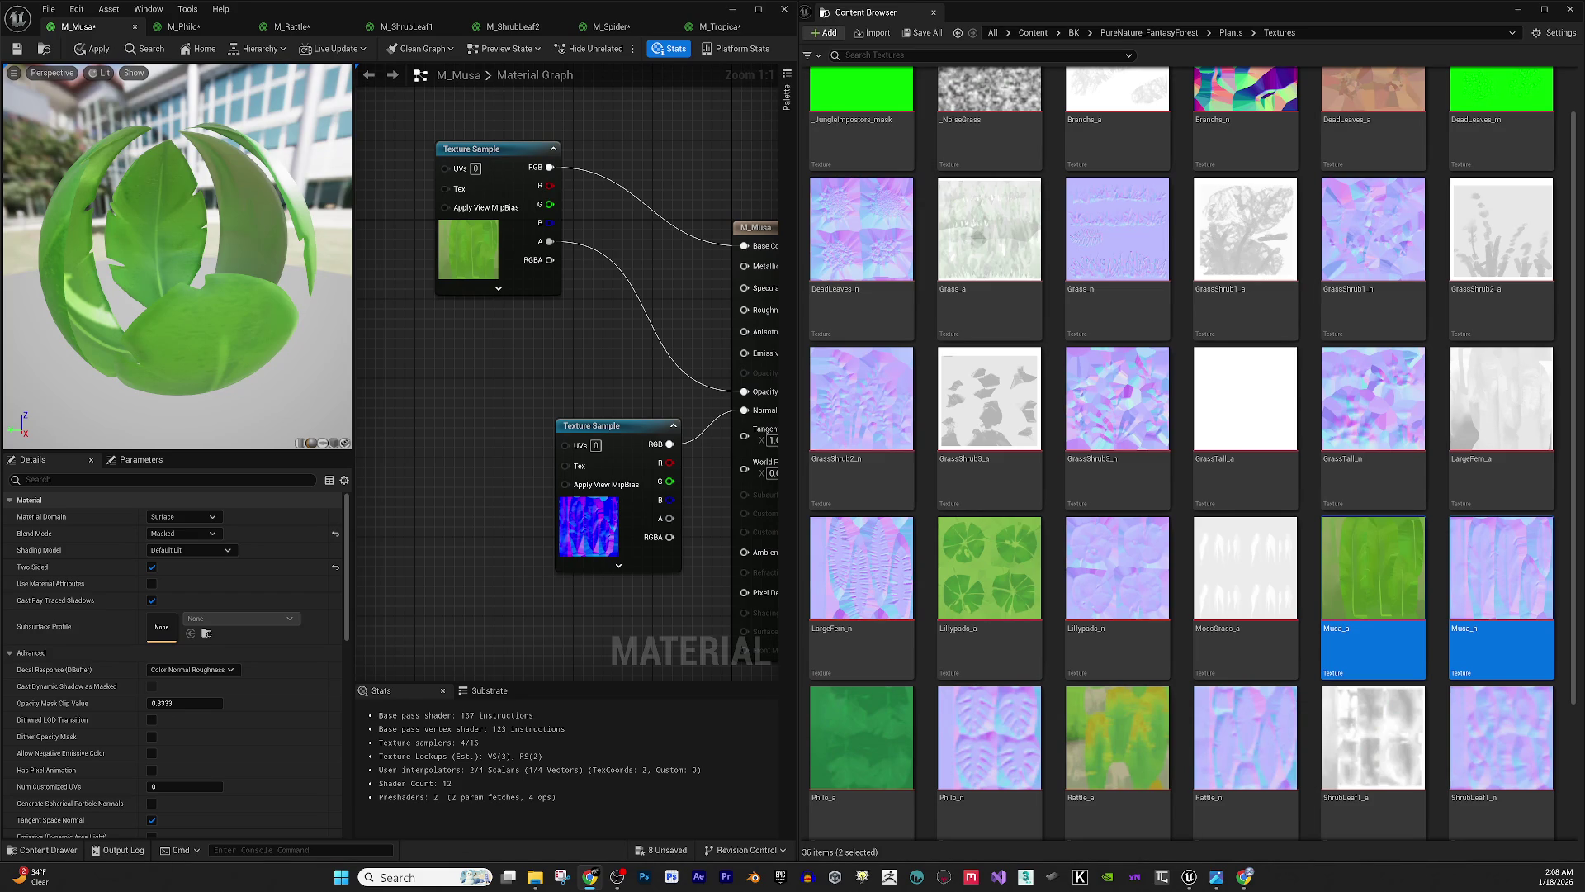
key("alt+Tab")
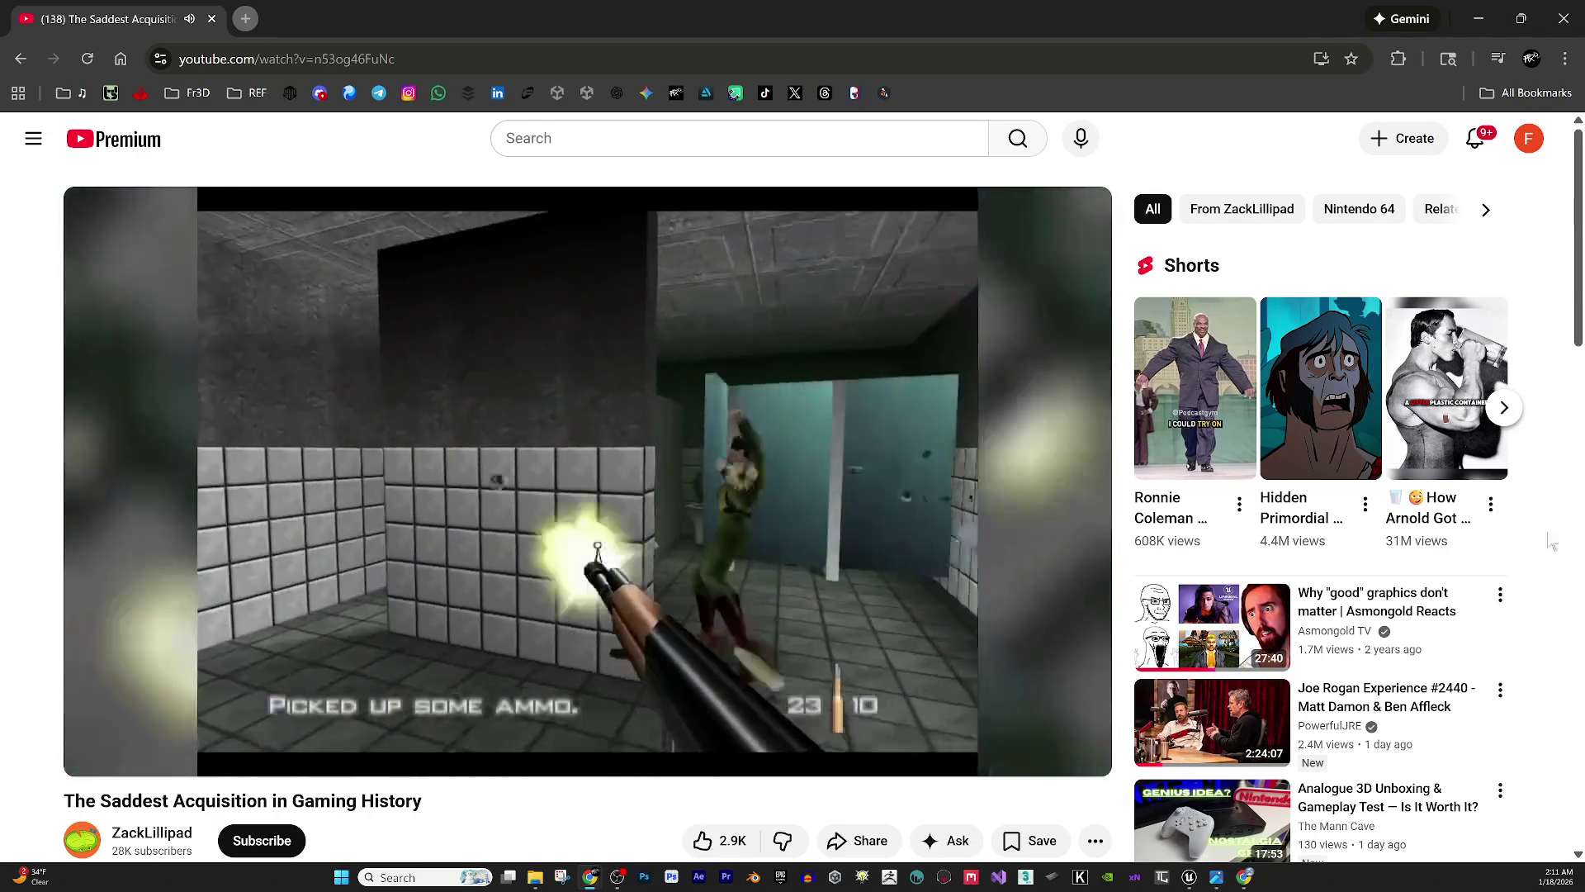
- Play the video full screen, then pause it
left_click(1083, 748)
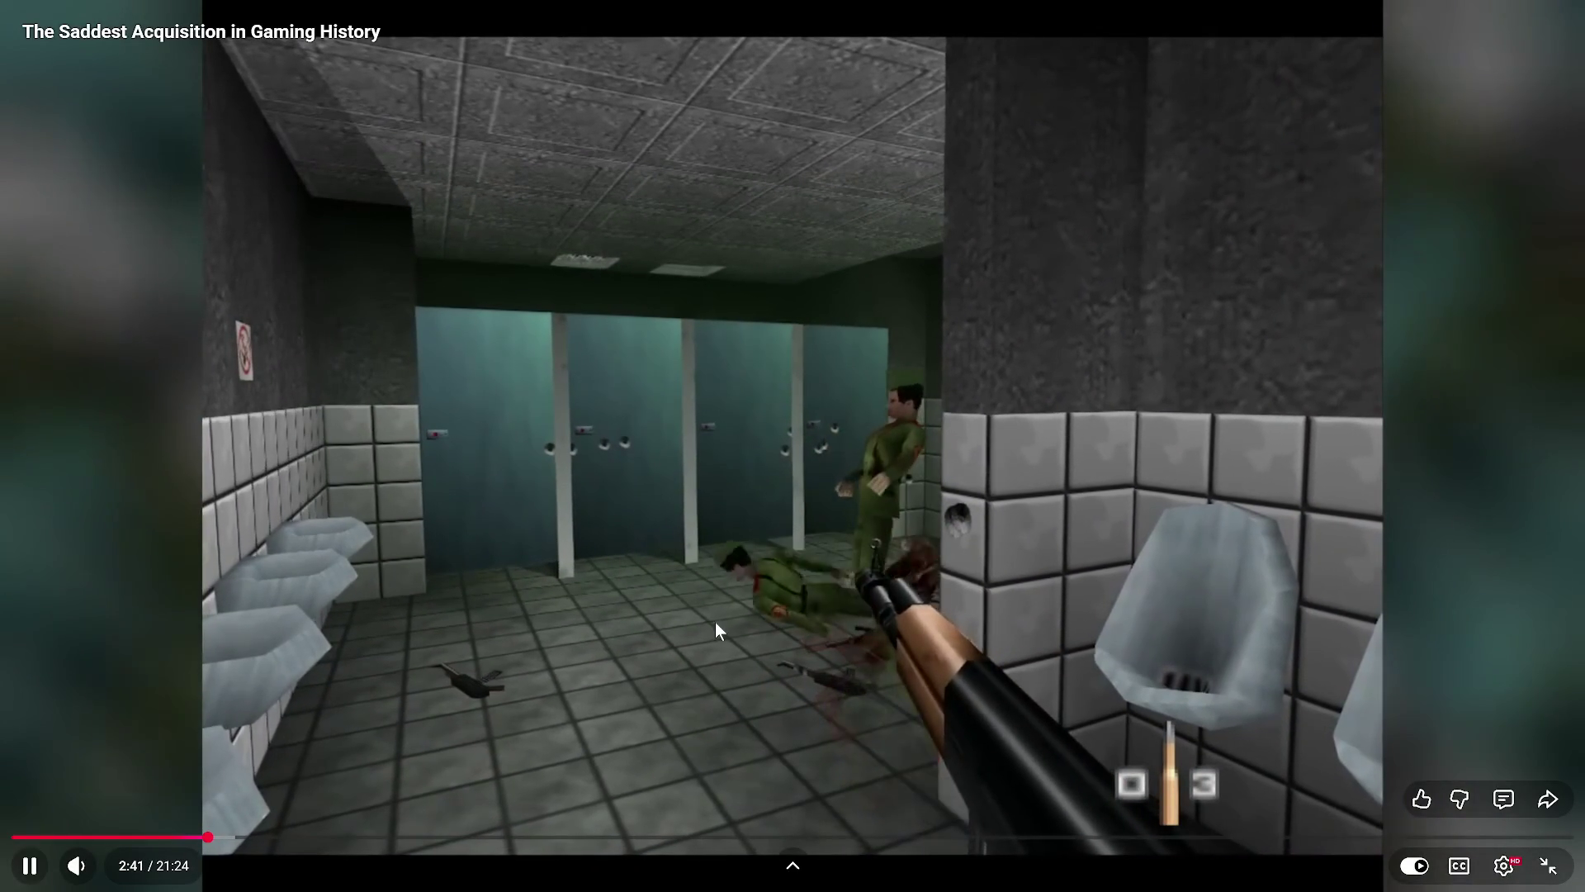
left_click(715, 596)
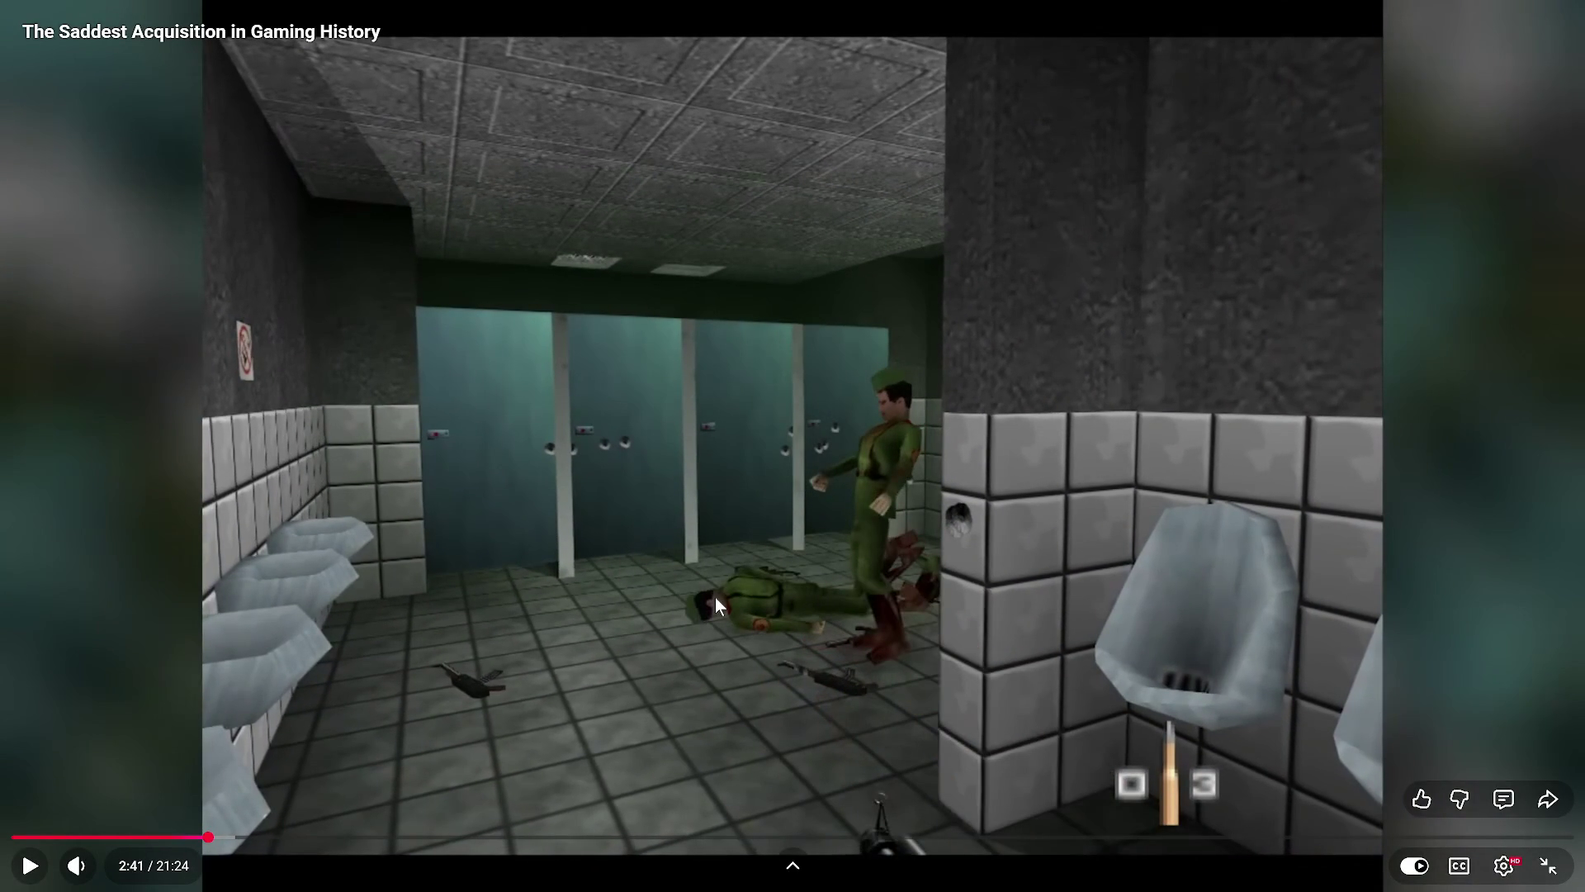